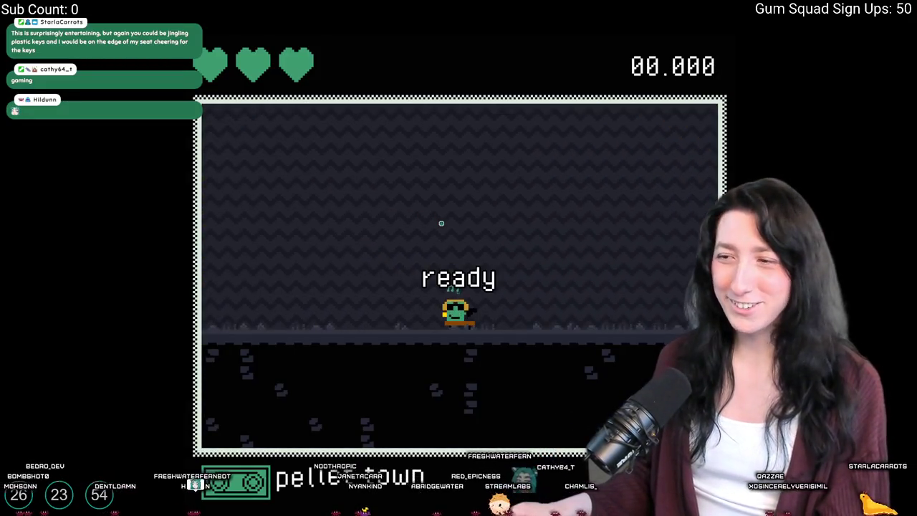
Step: Play the level, restarting once, and finish a run with a 12.824 time and C rank
key(space)
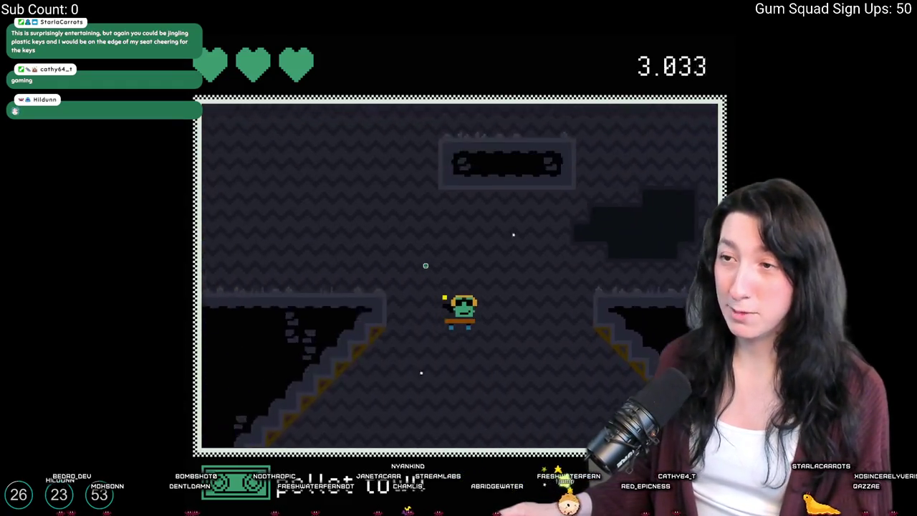
key(Right)
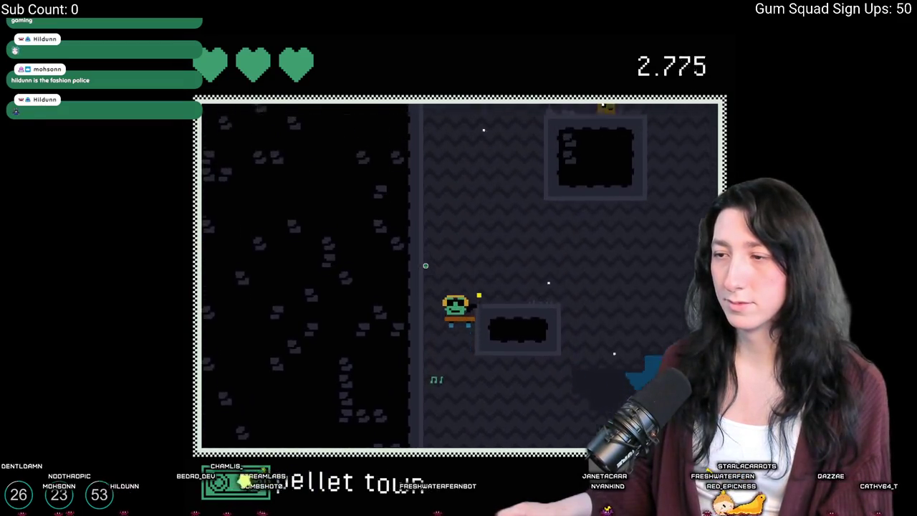
key(space)
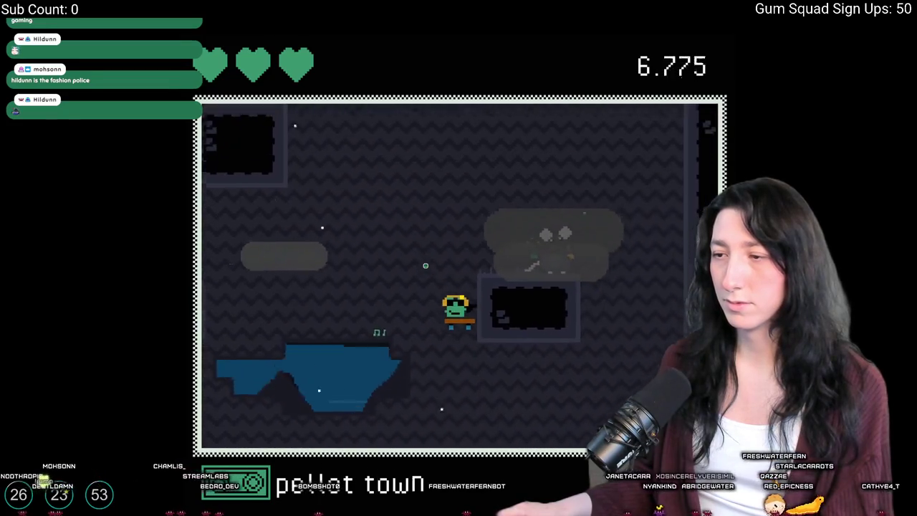
key(r)
key(space)
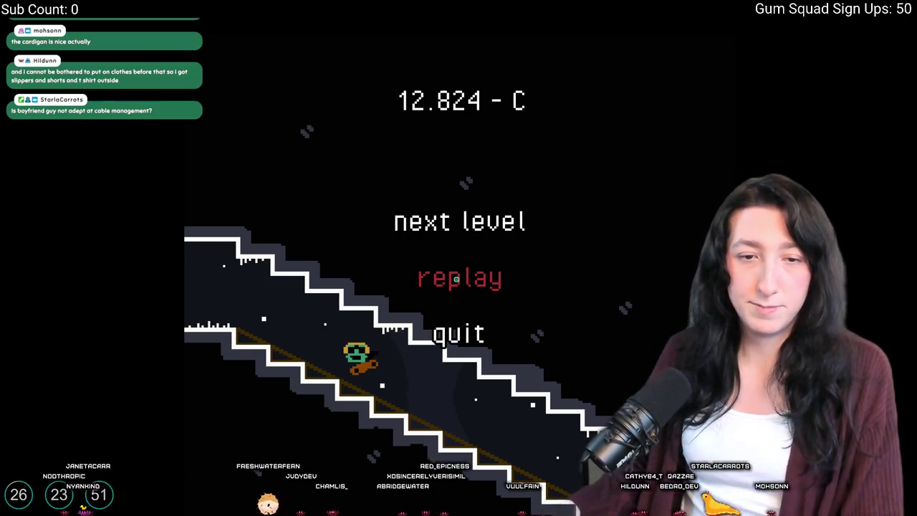
Step: Replay the level, restarting four times, and finish in 13.333 with a C rank
click(455, 278)
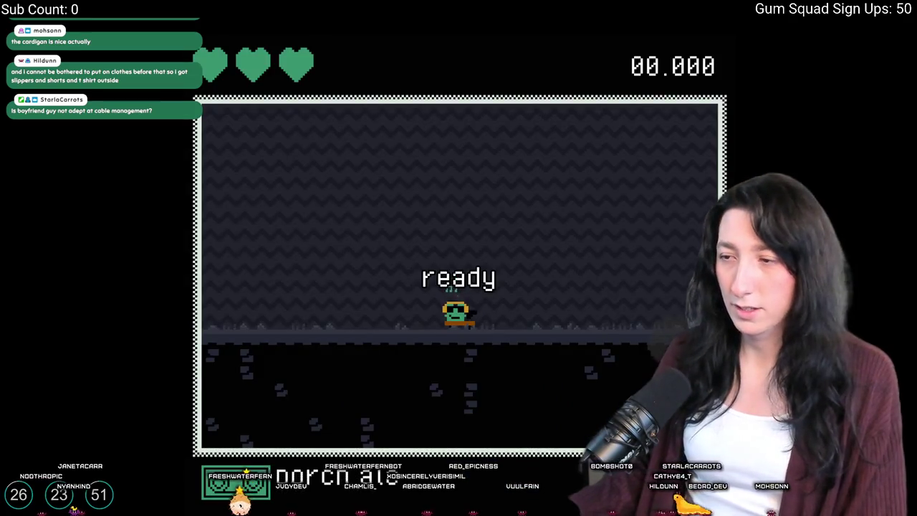
key(r)
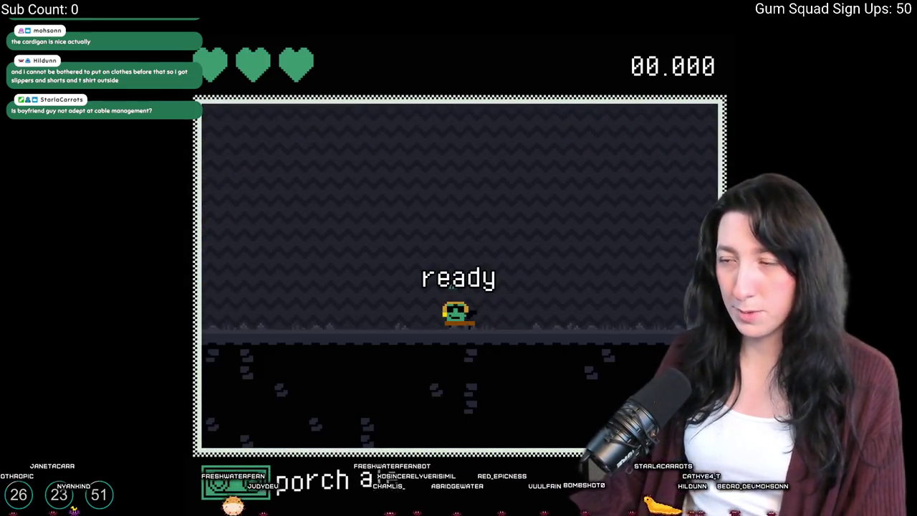
key(r)
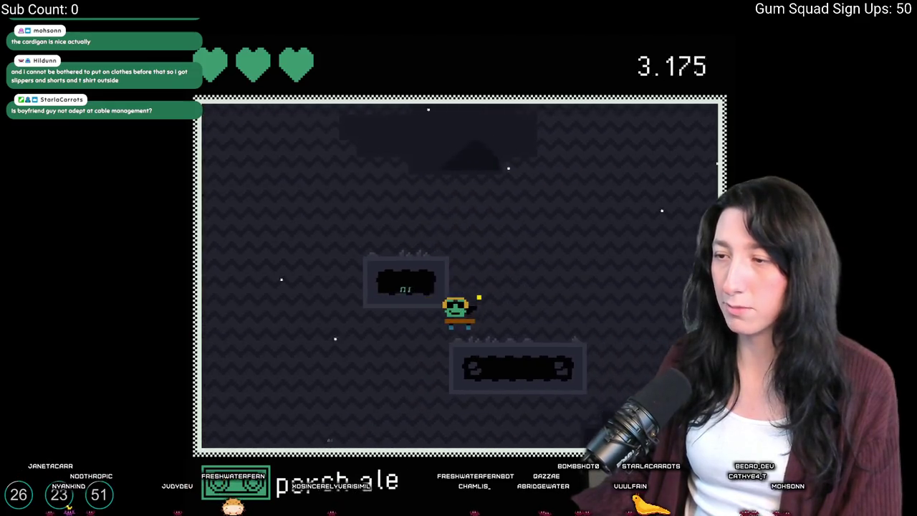
key(r)
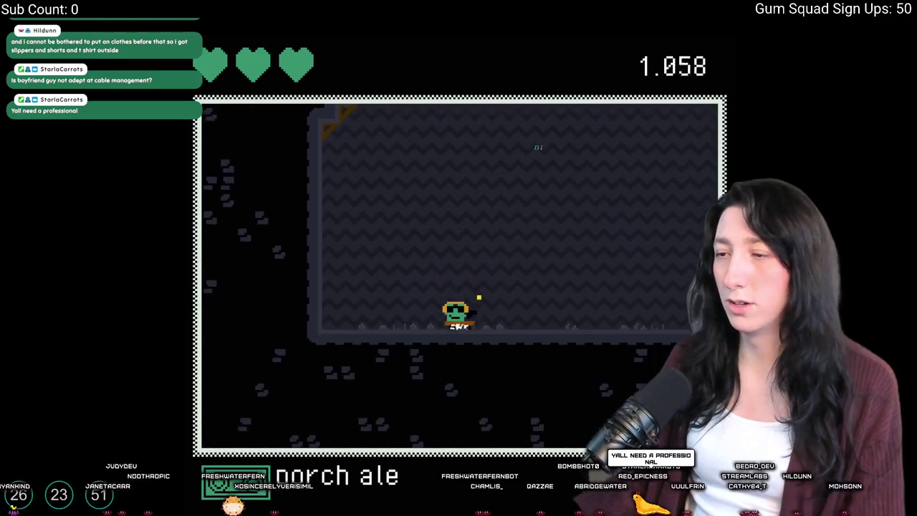
key(r)
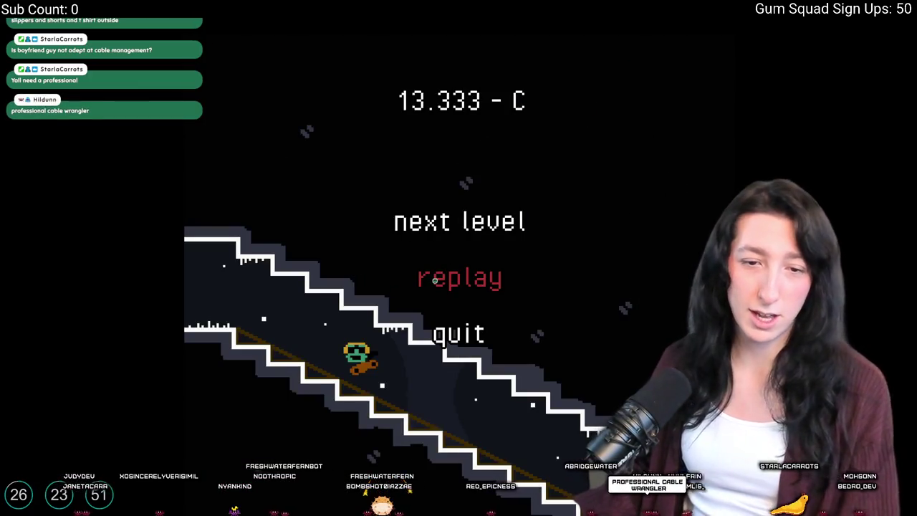
click(434, 281)
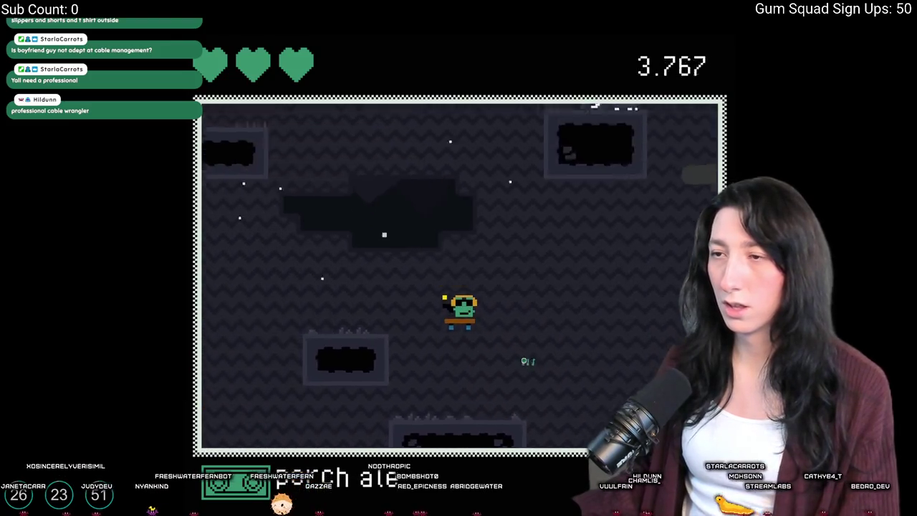
Step: Play several restarted attempts of the level, then pause a fresh run at 0.075
key(a)
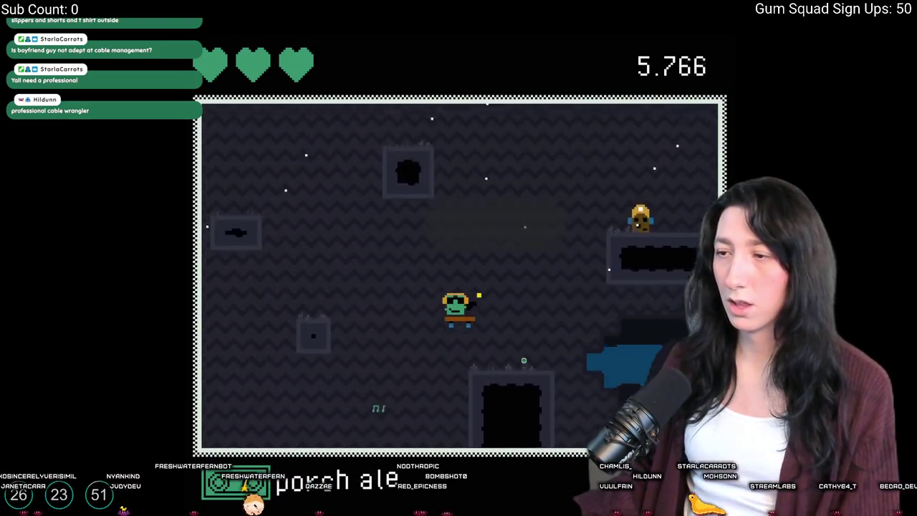
key(d)
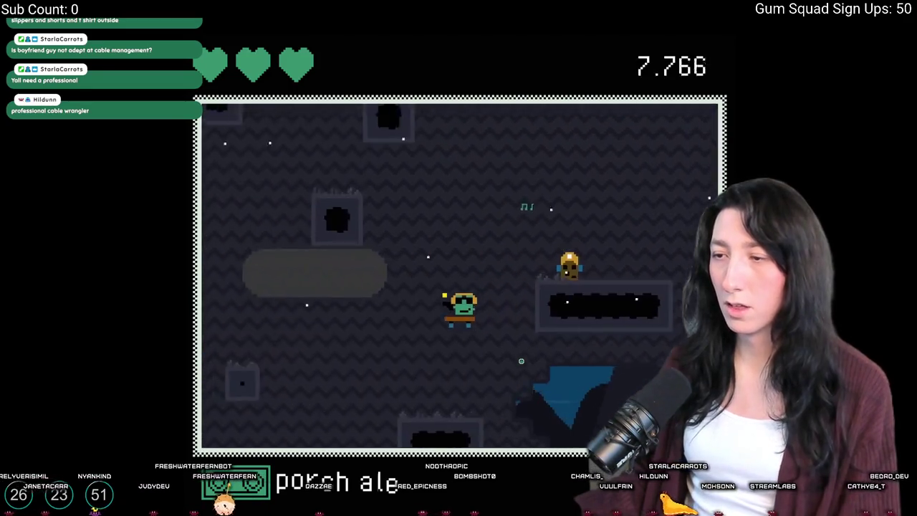
key(d)
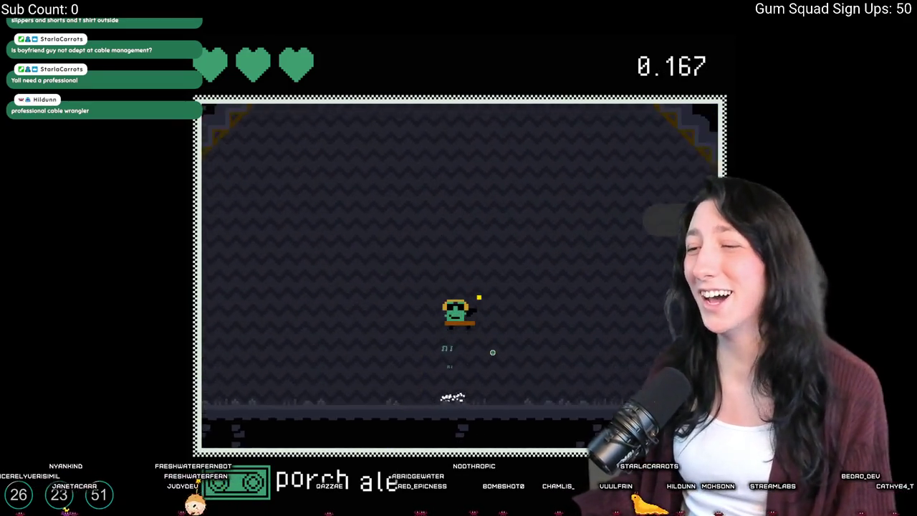
key(d)
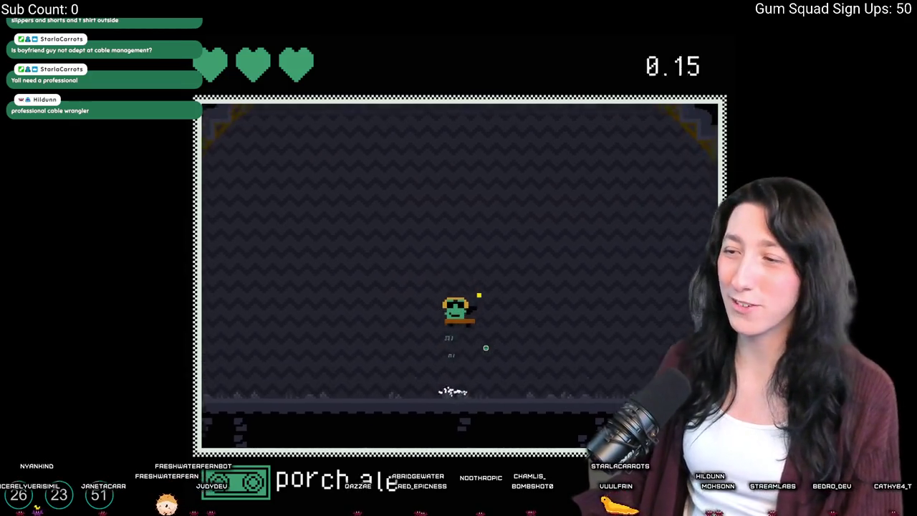
key(d)
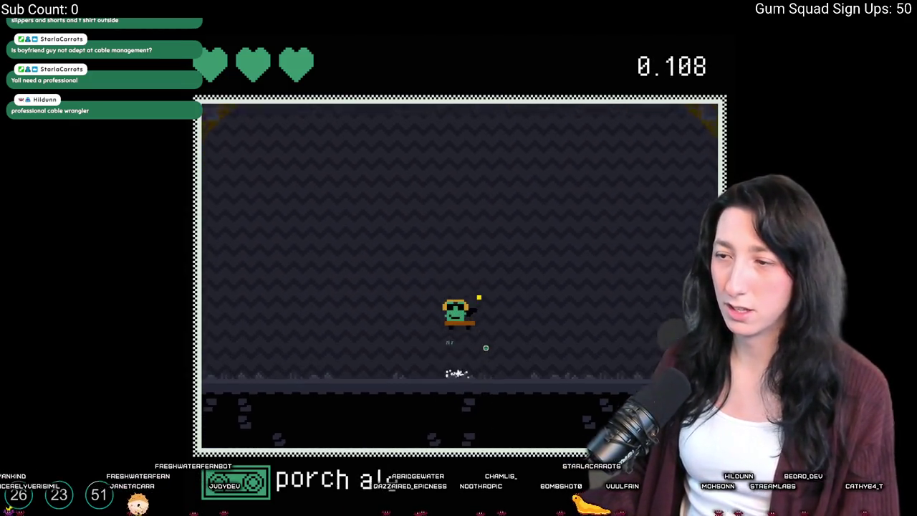
key(d)
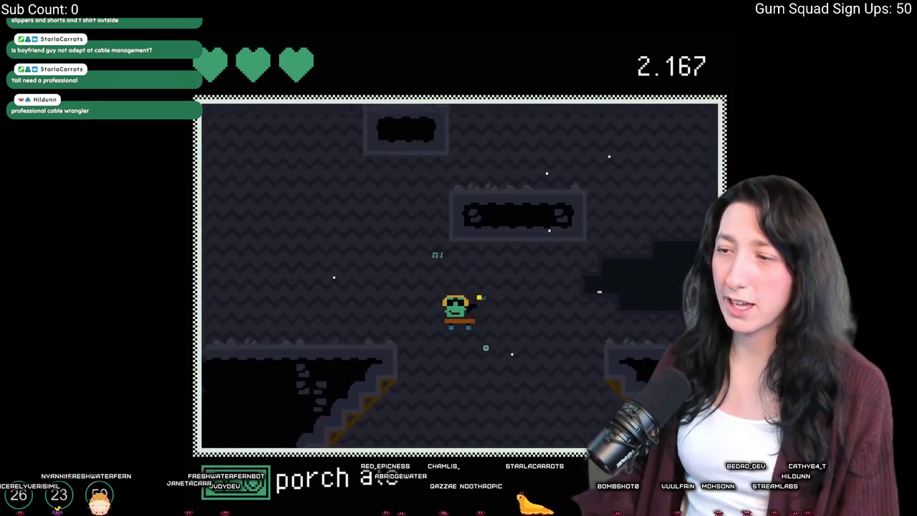
key(d)
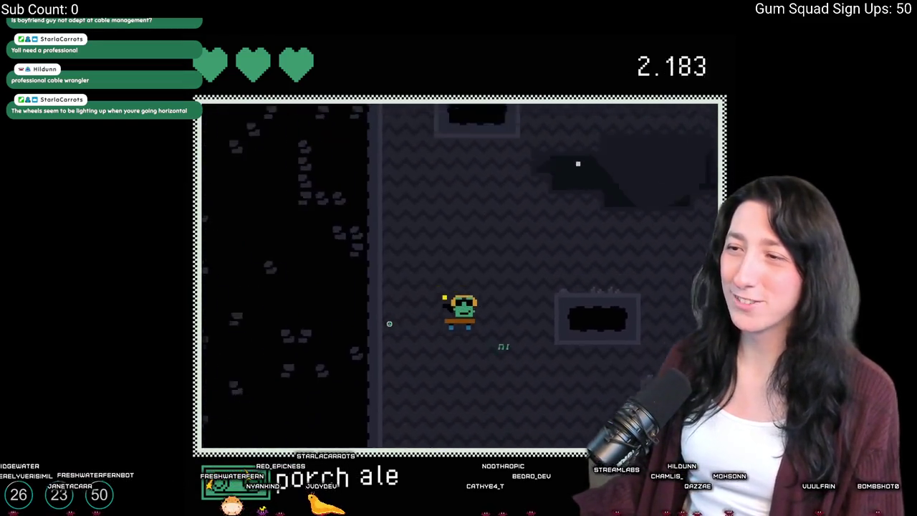
key(Right)
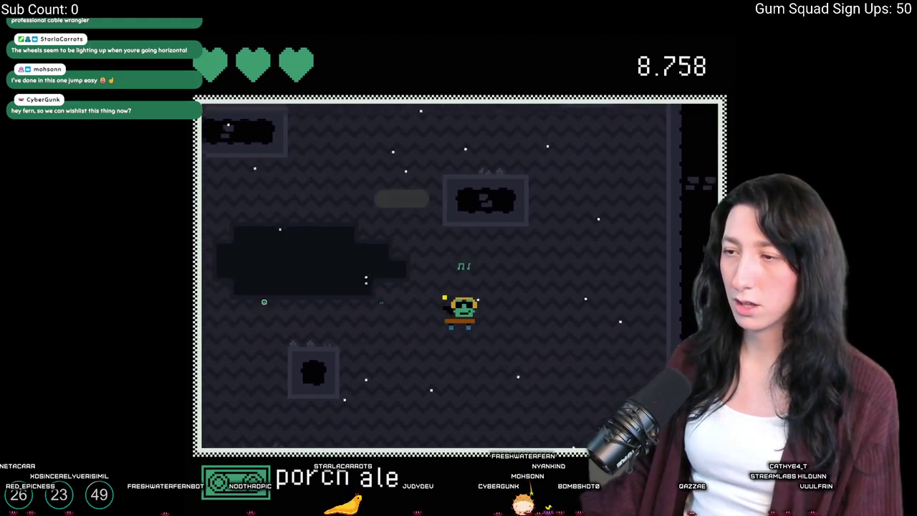
key(Escape)
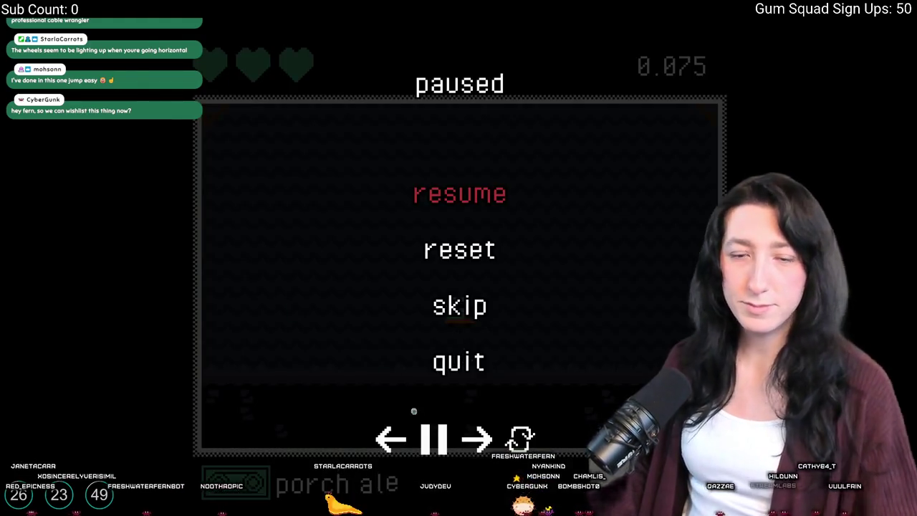
Step: Quit the level to the title menu and exit the game to Gum Squad's Steam library page
key(Down)
key(Down)
key(Down)
key(Return)
key(alt+Tab)
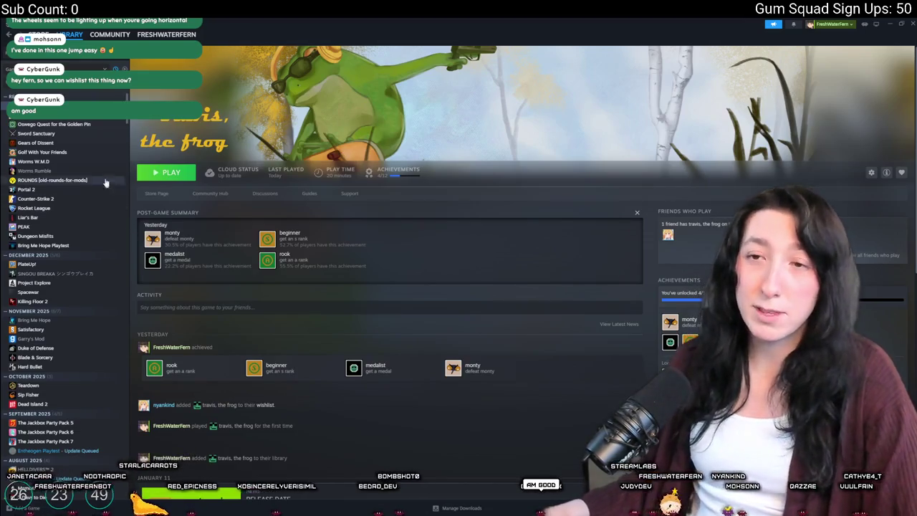
click(57, 108)
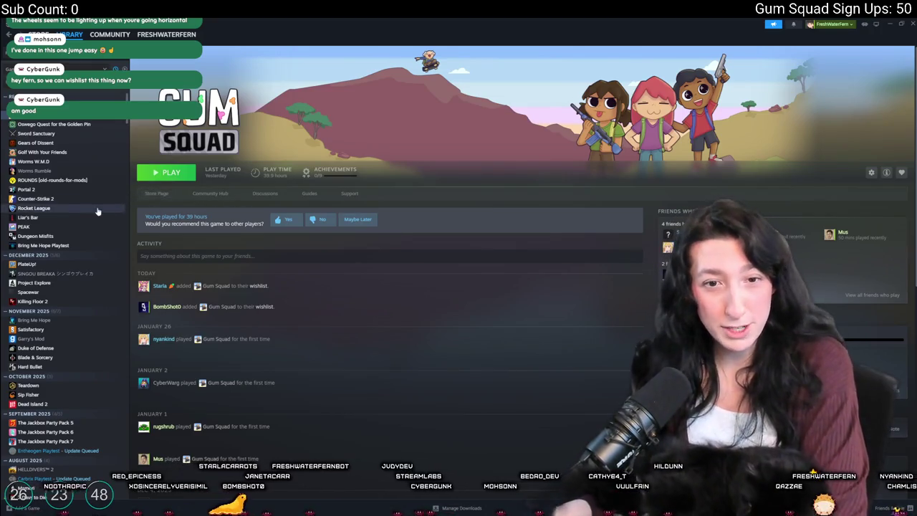
Step: Select Gum Squad in the Steam library list to bring up its store page
click(162, 195)
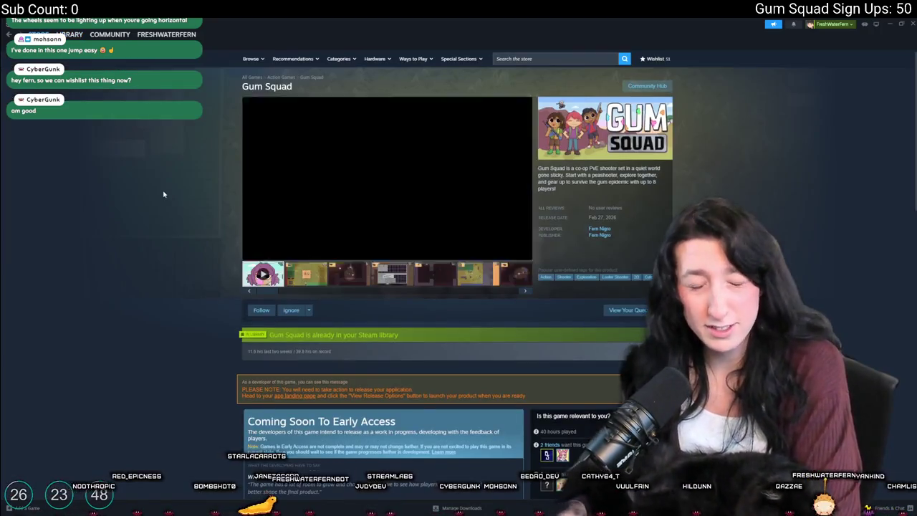
Step: Scroll down through the Gum Squad store page
scroll(304, 385, down, 2)
scroll(304, 385, down, 5)
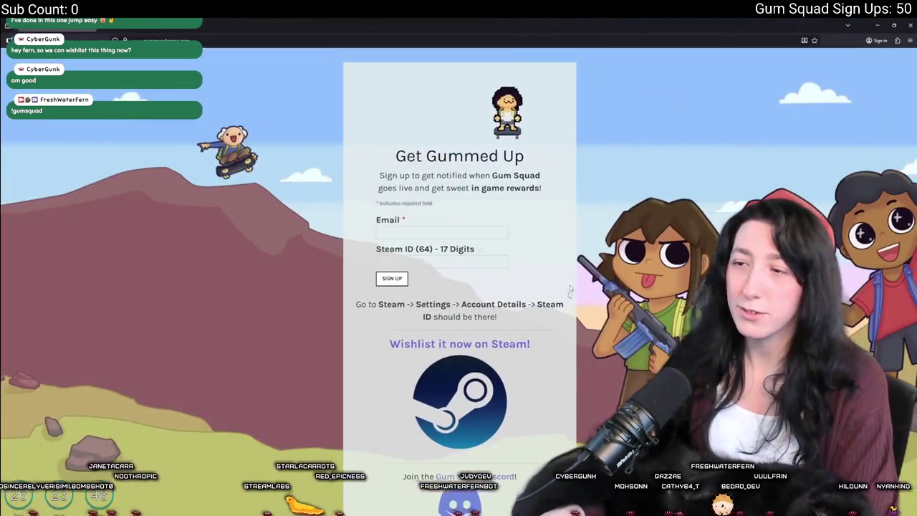
Step: Scroll the sign-up page to the release countdown, then return to the Steam store page
scroll(568, 293, down, 2)
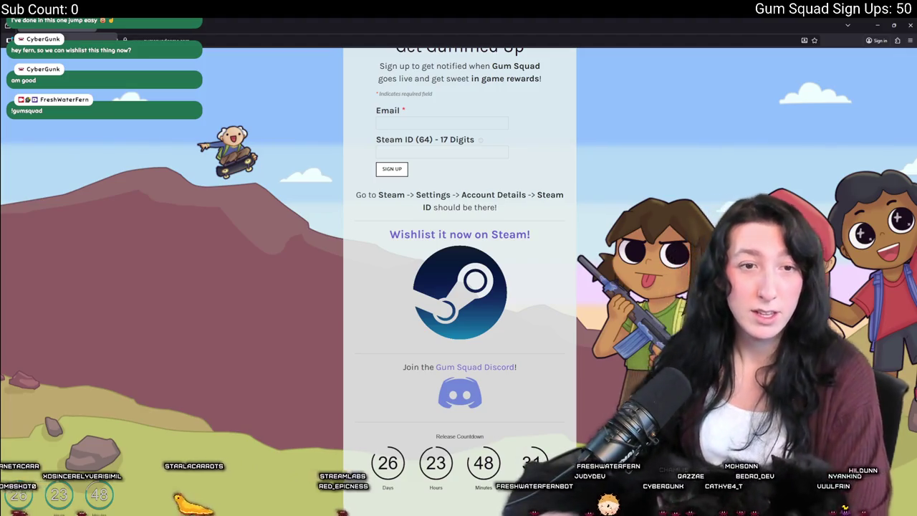
key(alt+Tab)
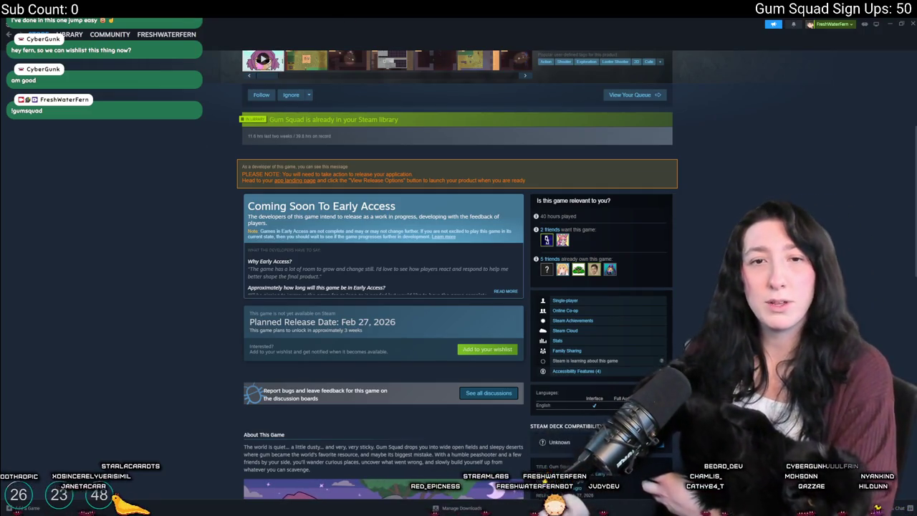
Step: Play the Gum Squad trailer fullscreen from the top of the store page, then view screenshots
scroll(615, 301, up, 1)
scroll(615, 301, up, 3)
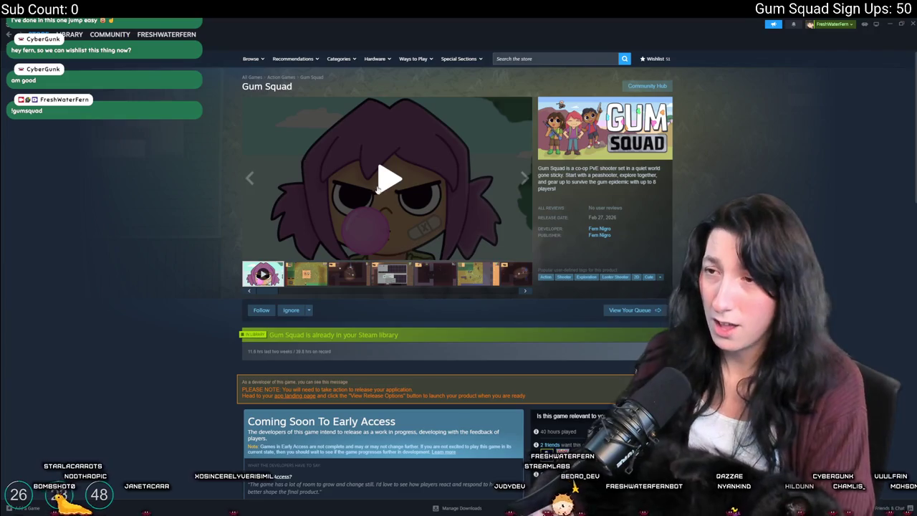
click(372, 188)
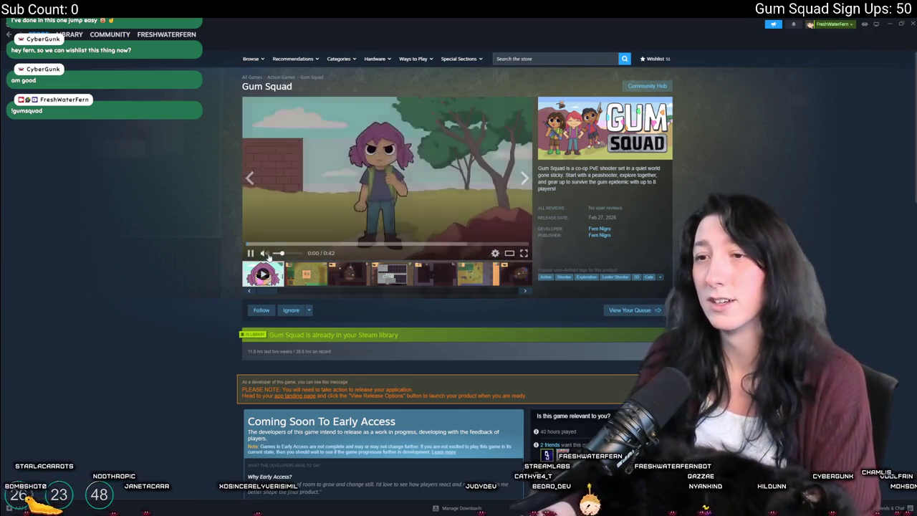
click(527, 254)
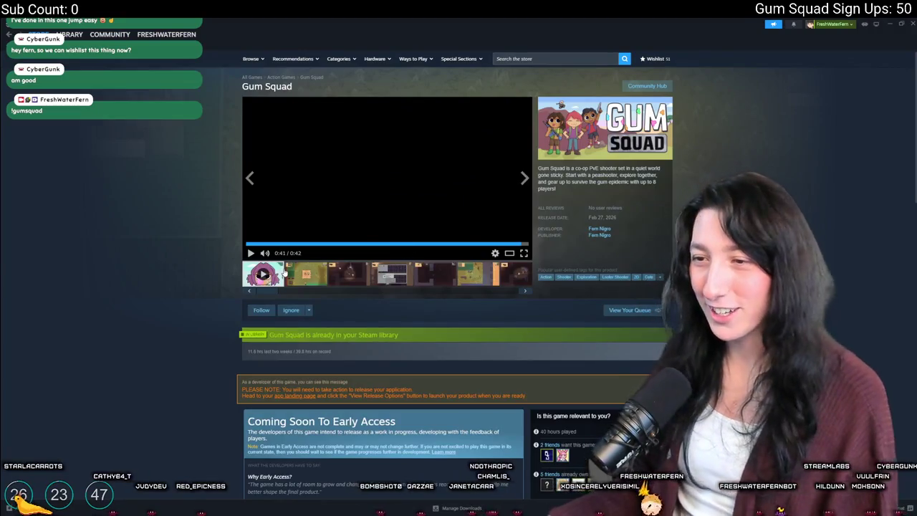
click(320, 144)
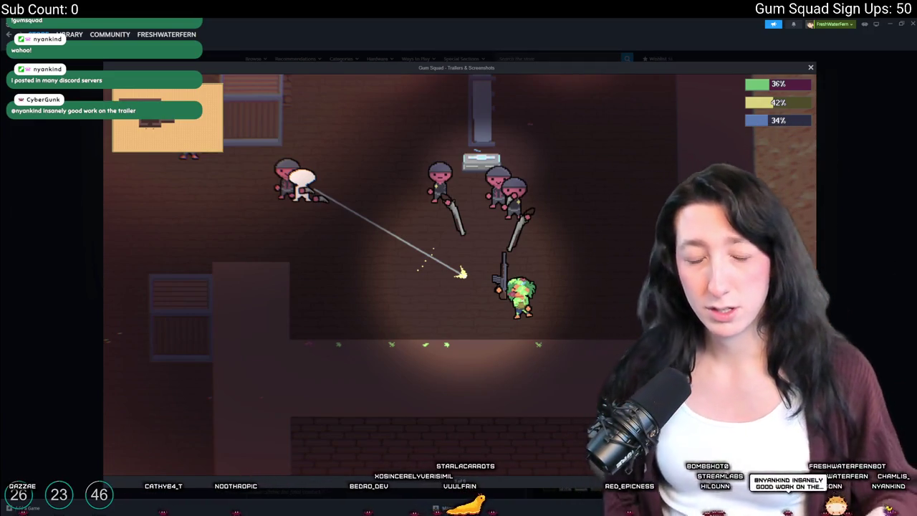
Step: Browse the Trailers & Screenshots viewer, close it, and scroll down the store page
mouse_move(203, 216)
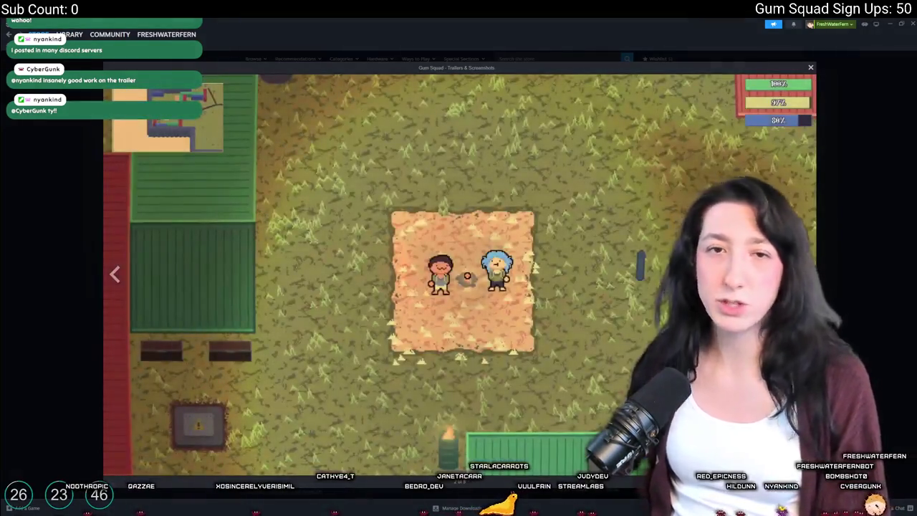
click(76, 152)
scroll(231, 351, down, 10)
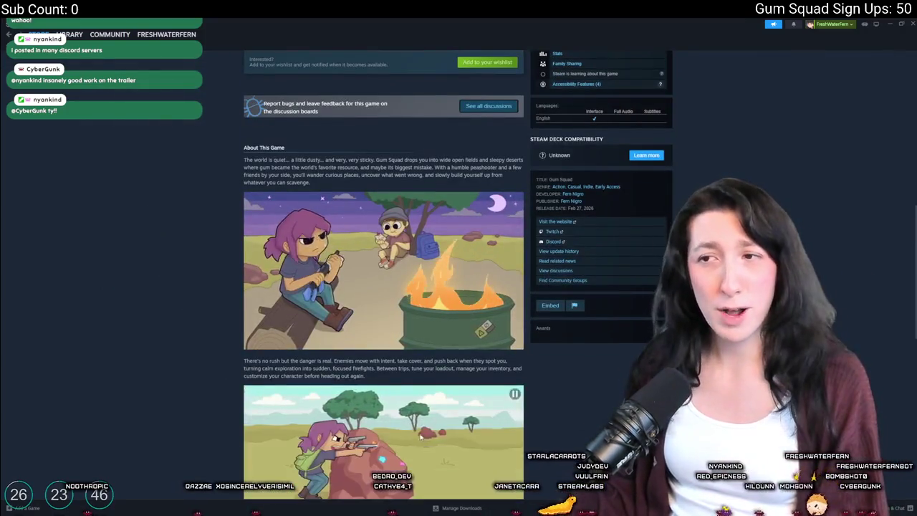
Step: Scroll through About This Game and Key Features, back to the top, then switch to Chrome
scroll(350, 233, down, 1)
scroll(350, 233, down, 2)
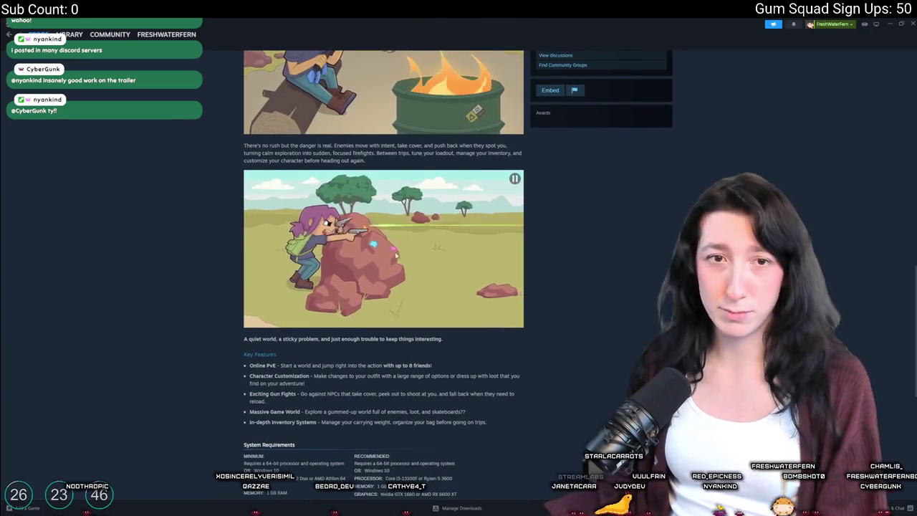
scroll(373, 250, up, 2)
scroll(374, 250, up, 5)
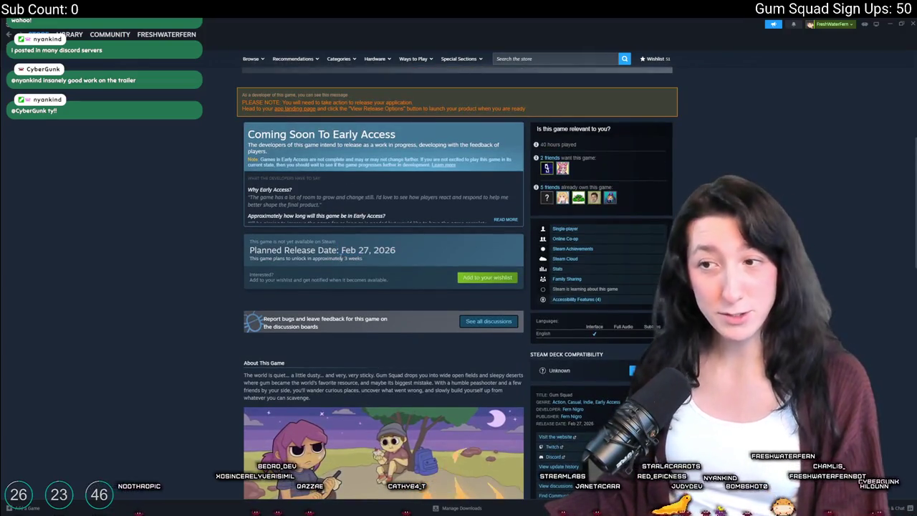
scroll(393, 253, up, 4)
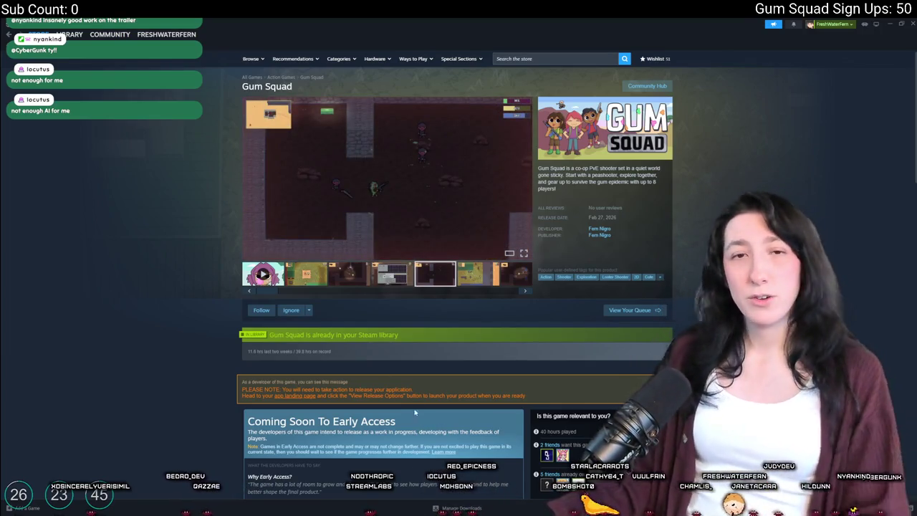
key(alt+Tab)
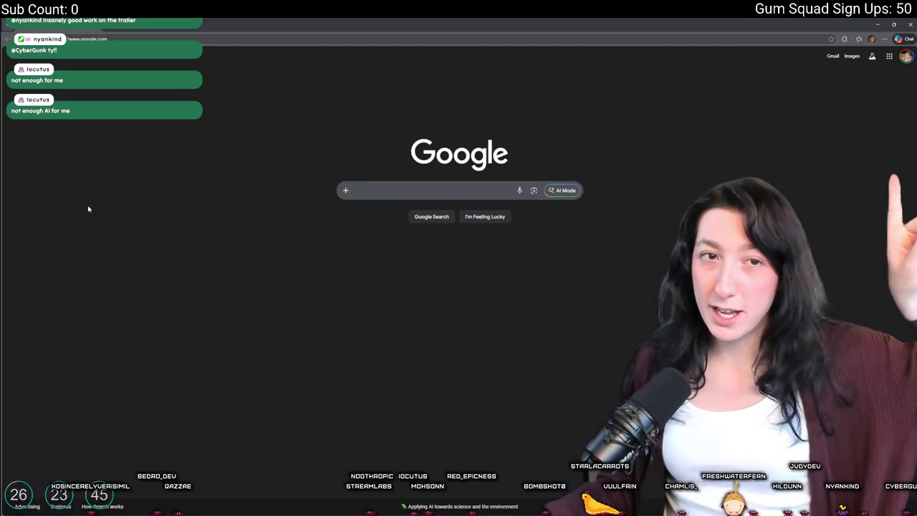
Step: Load the Streamlabs dashboard in Chrome and go to its Cloudbot settings
click(319, 36)
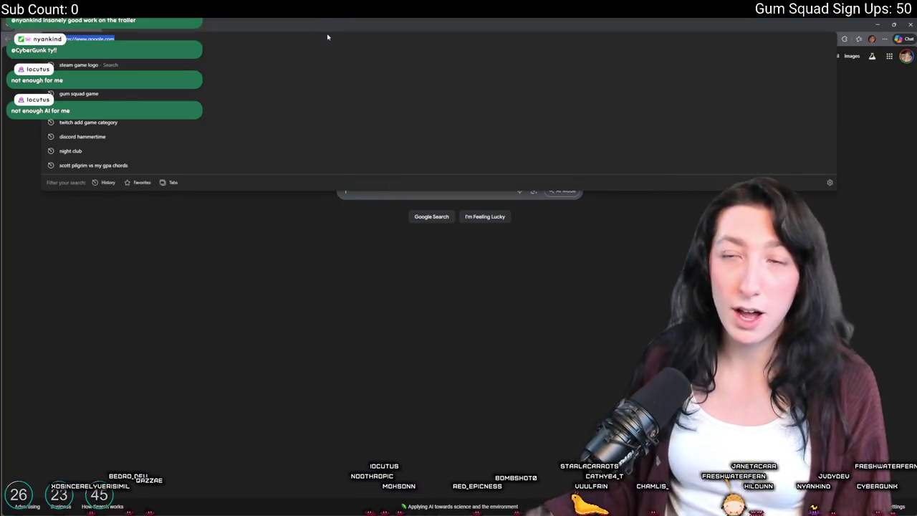
text(streamlabs.com/dashboard#/)
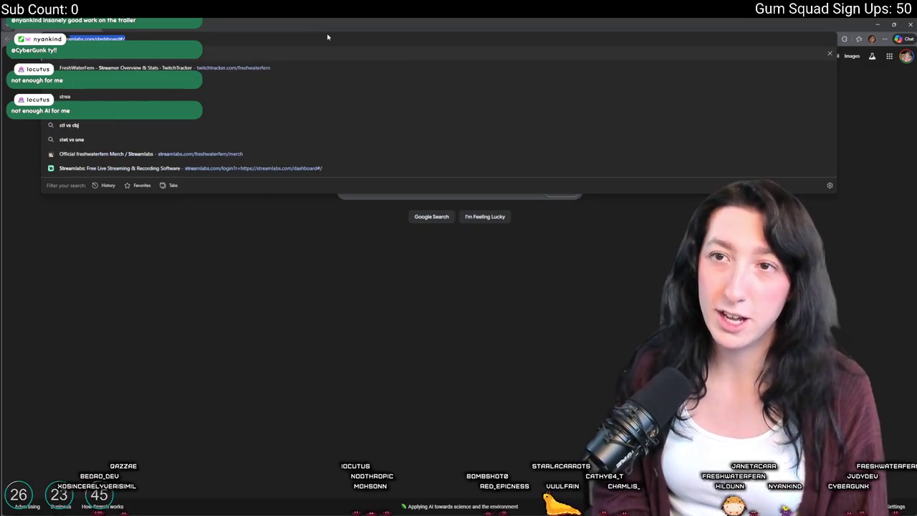
key(Return)
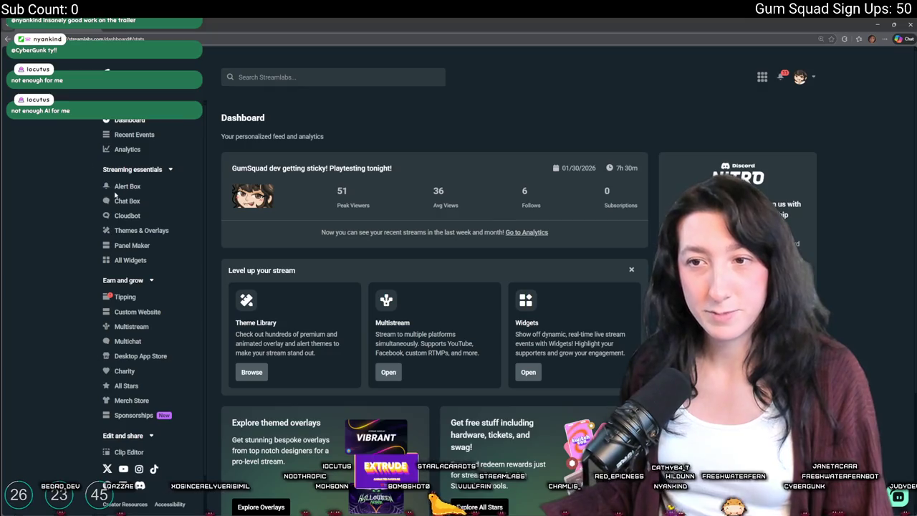
click(129, 216)
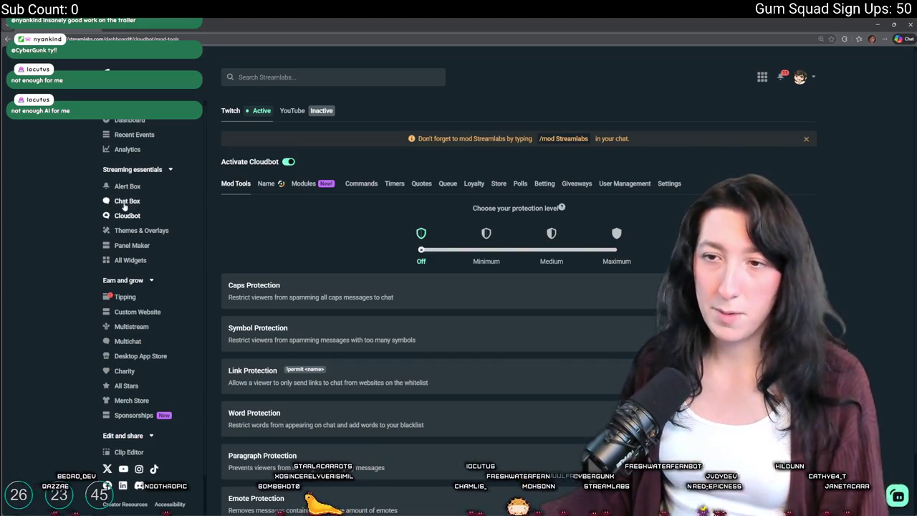
Step: Switch to Cloudbot's Commands tab to list custom commands like !yt, !wishlist and !sub
click(358, 185)
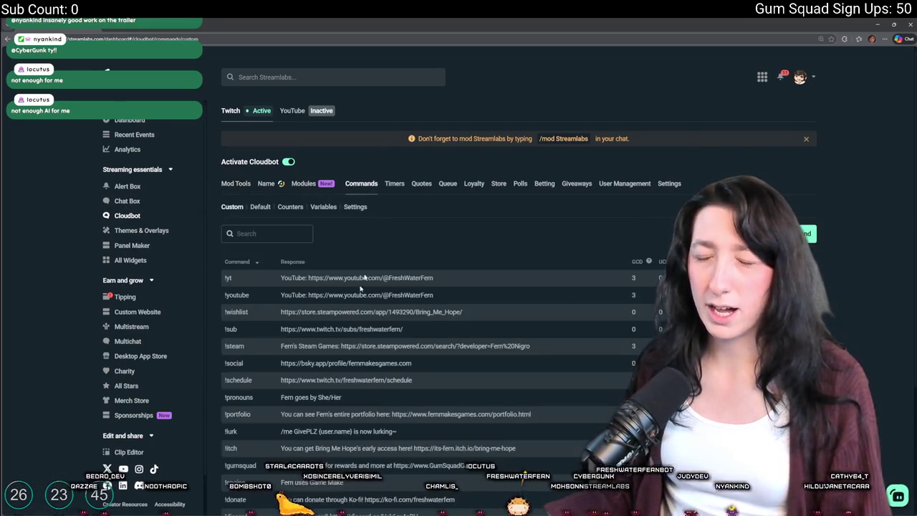
Step: Append ', also you can wishlist the game here:' plus the Steam store link to !gumsquad's response
scroll(595, 295, down, 3)
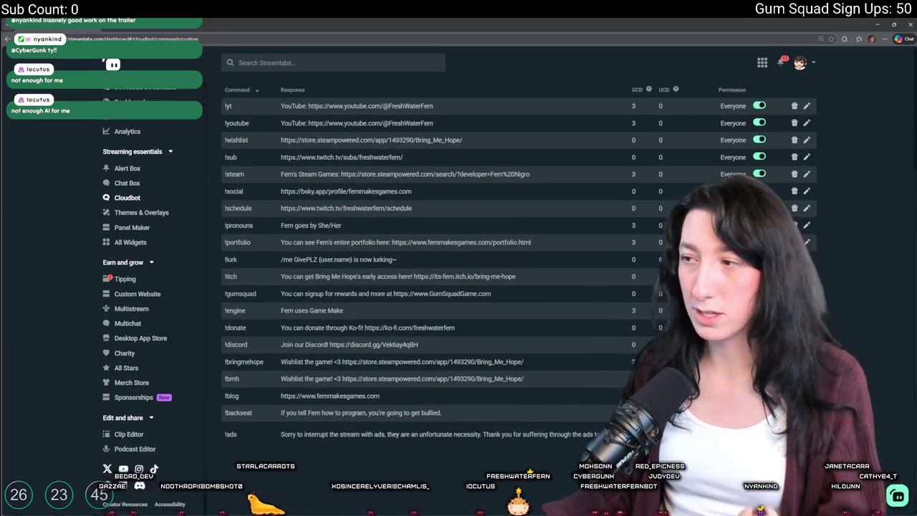
click(807, 293)
click(513, 300)
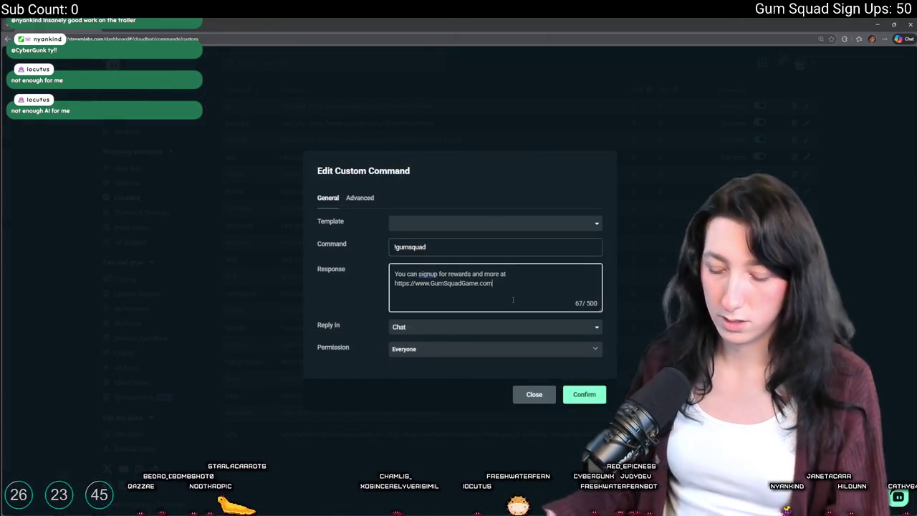
text(kd)
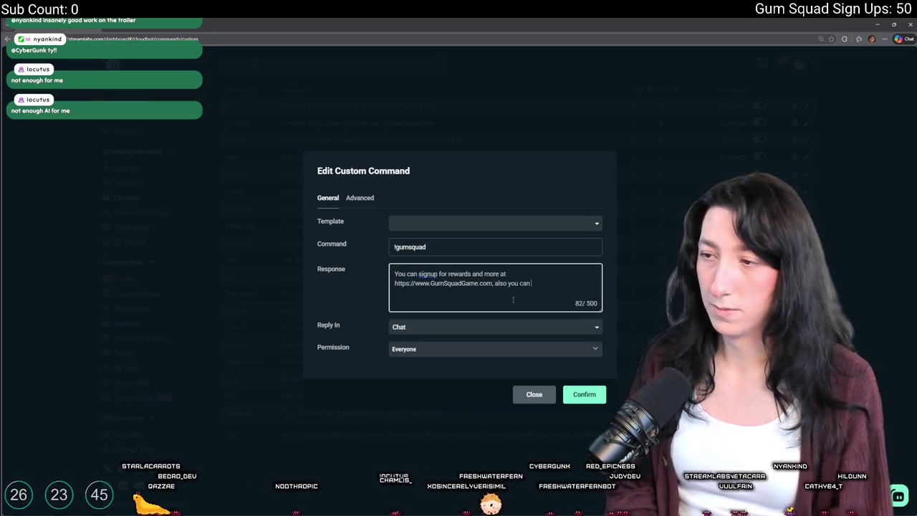
text(:)
text(https://store.steampowered.com/app/4231020/Gum_Squad/)
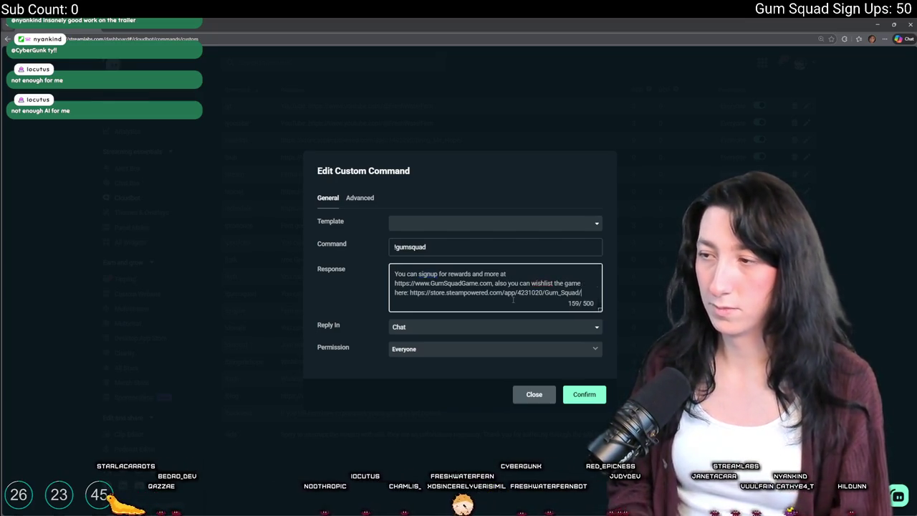
click(585, 395)
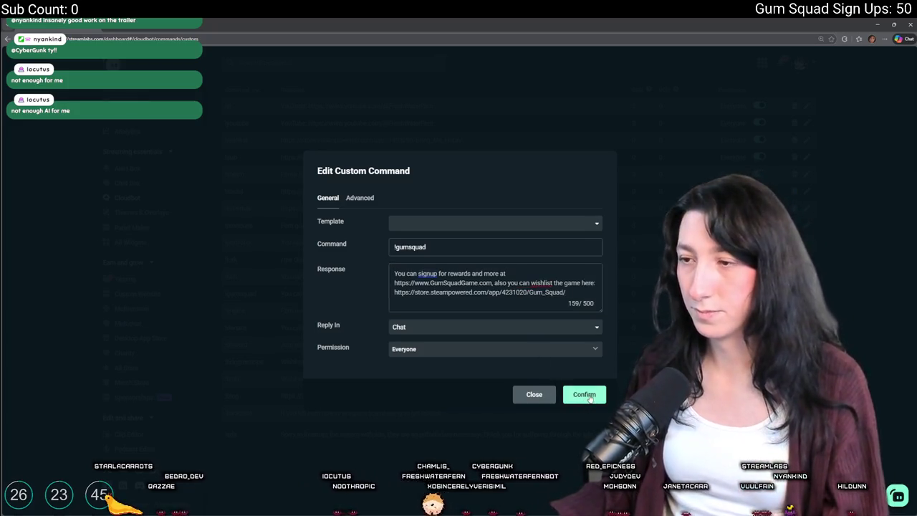
scroll(754, 141, up, 5)
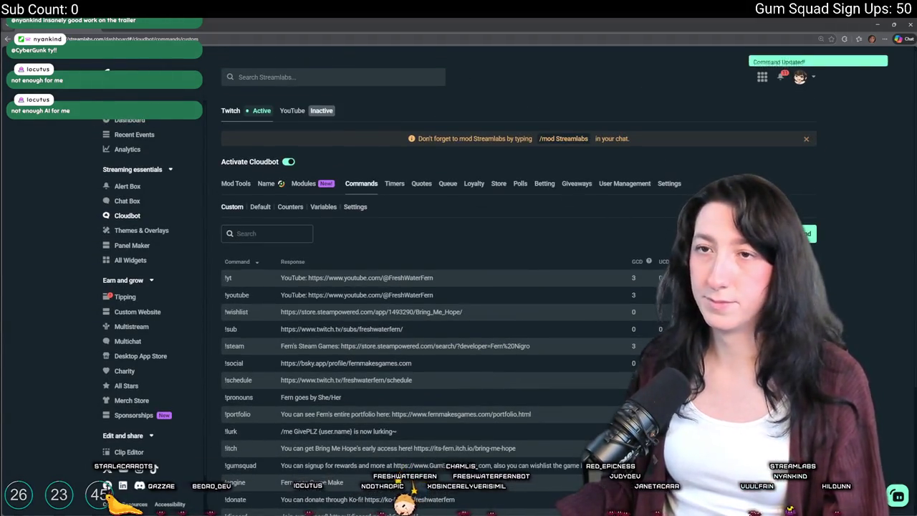
Step: Launch GameMaker Beta from Start search and view release notes for update 2024.1400.3.974
key(alt+Tab)
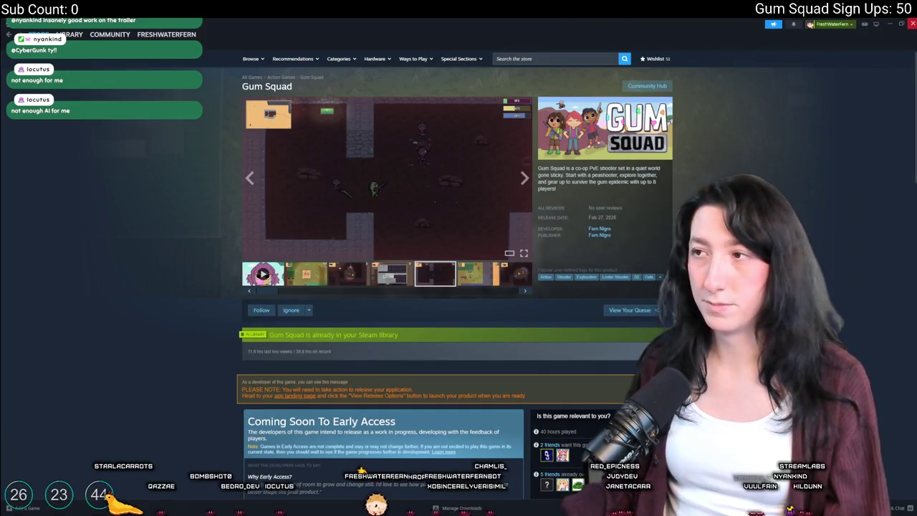
key(super+d)
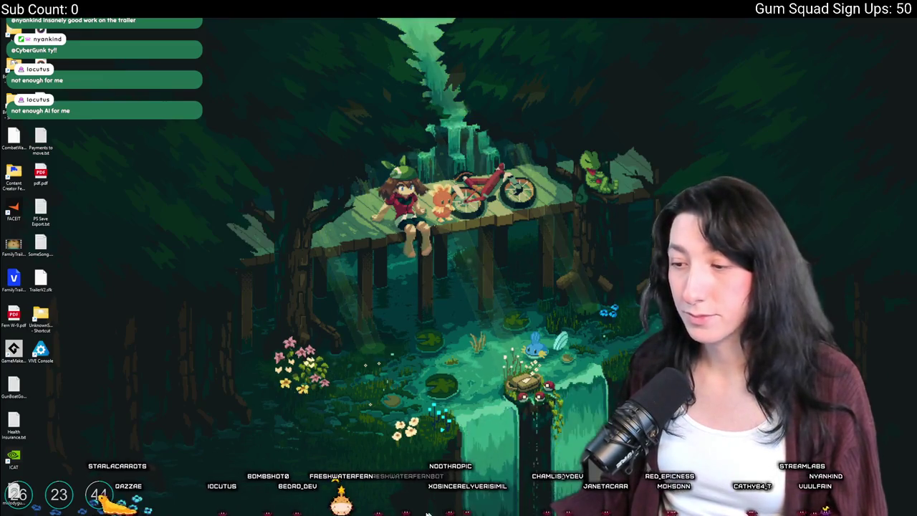
key(super)
text(gamemaker)
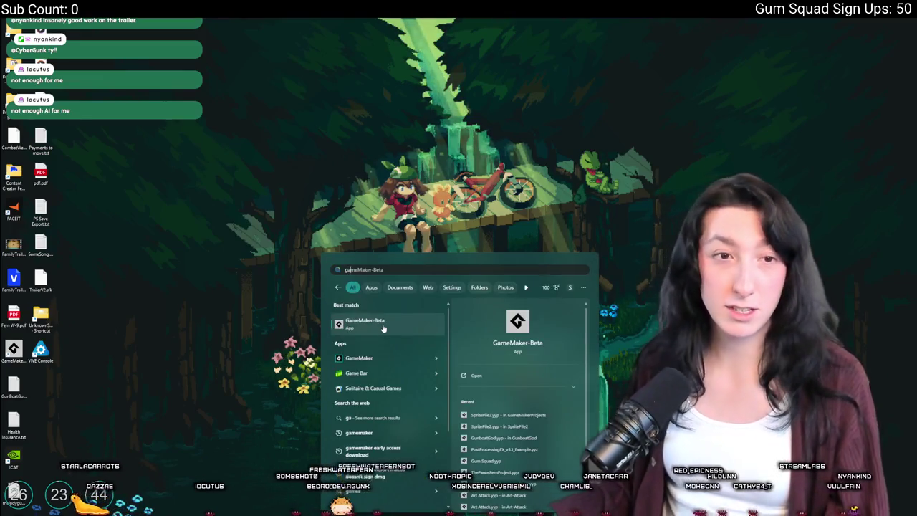
click(376, 323)
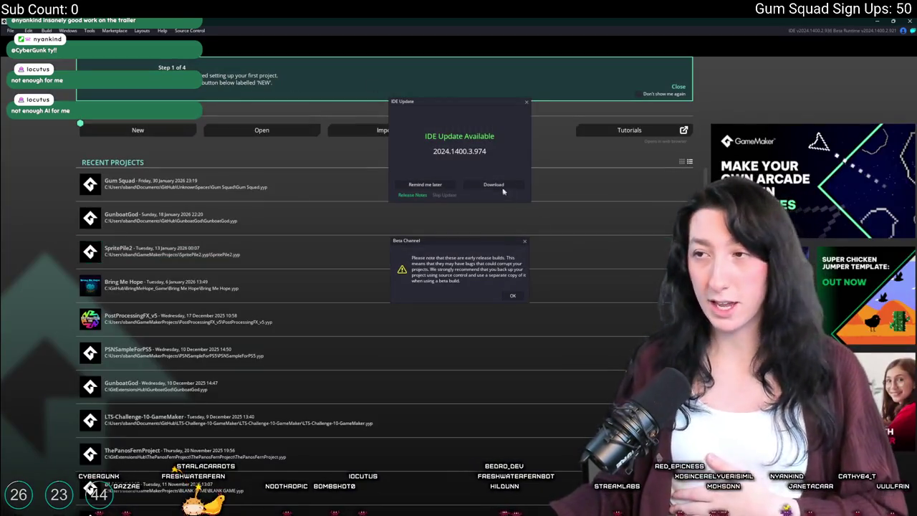
click(411, 197)
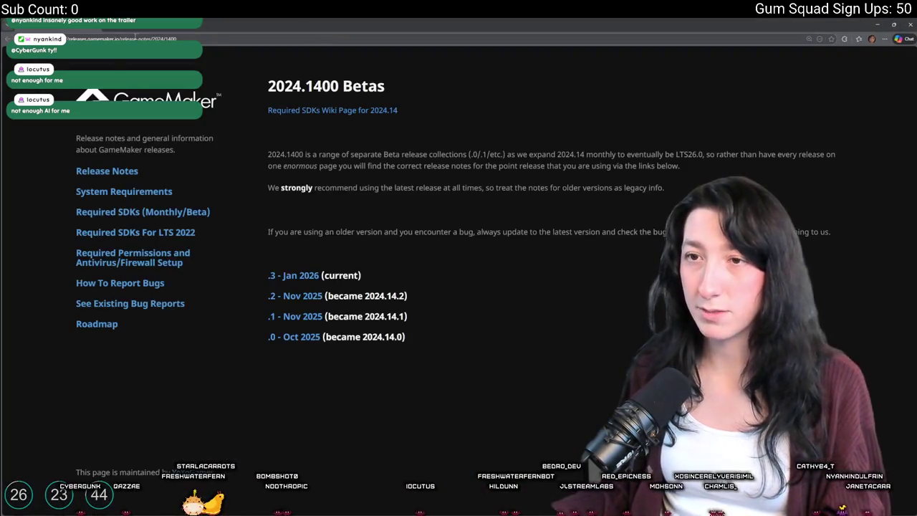
Step: Read the notes for the current 2024.1400.3 beta, then return to GameMaker
click(292, 278)
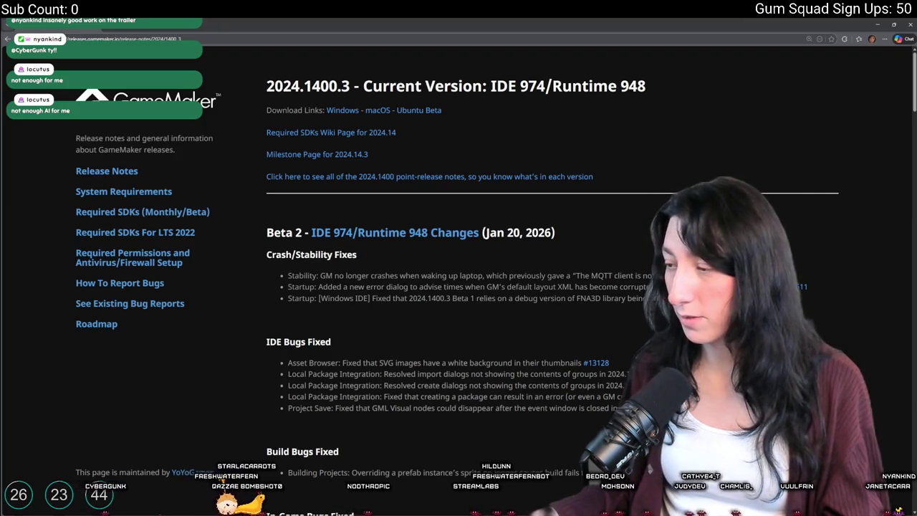
key(super)
key(super)
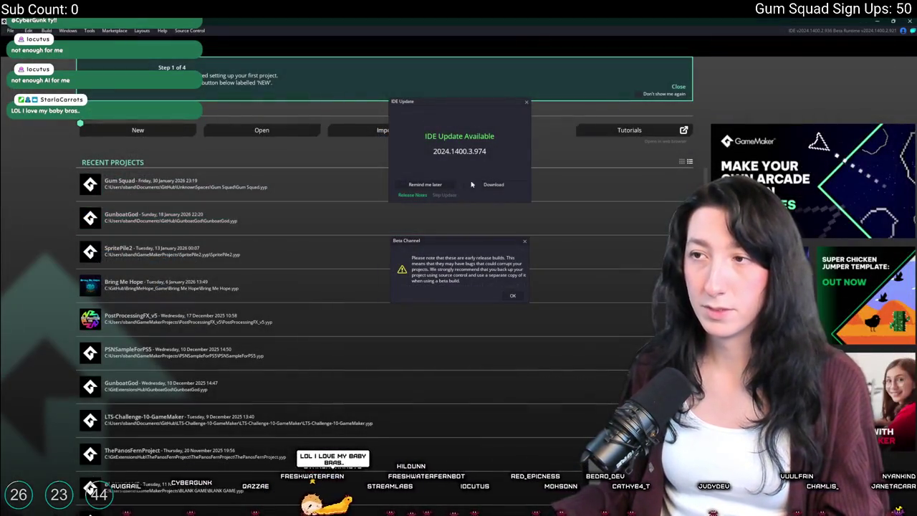
Step: Postpone the update, accept the beta warning, open Gum Squad and switch to rm_playarea
click(428, 186)
click(511, 297)
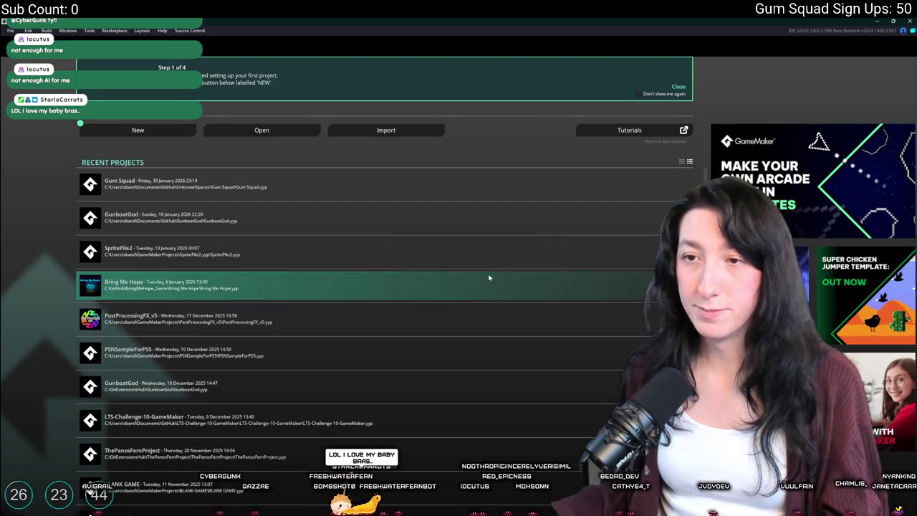
click(489, 192)
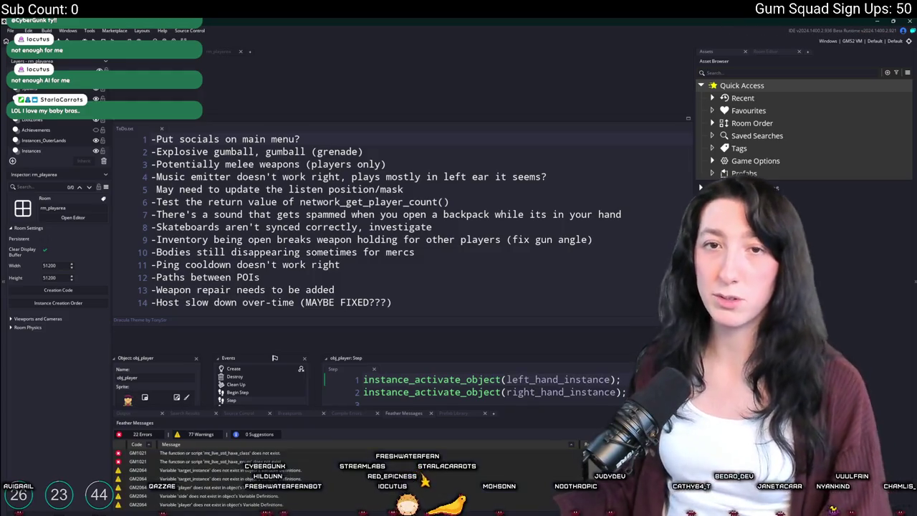
click(339, 264)
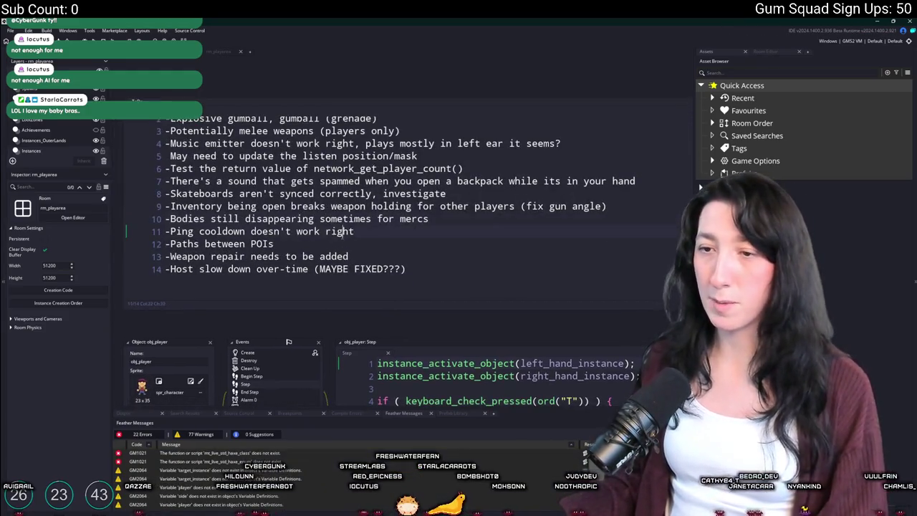
click(215, 50)
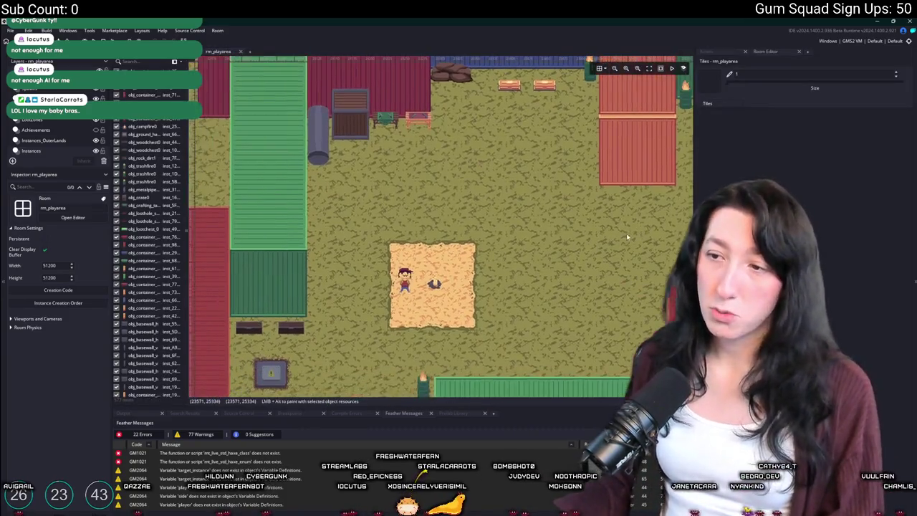
Step: Select obj_player in rm_playarea and drag it up-right to 22316,24987
click(717, 53)
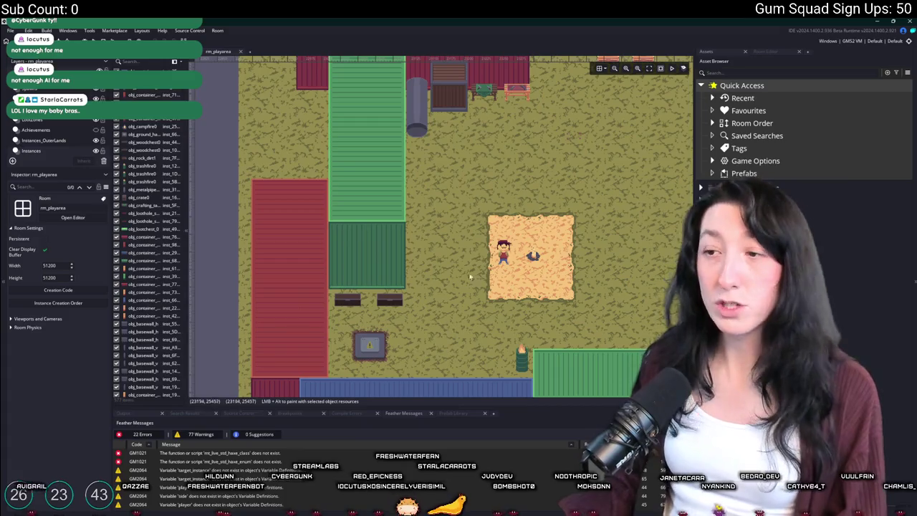
click(504, 253)
scroll(606, 243, down, 4)
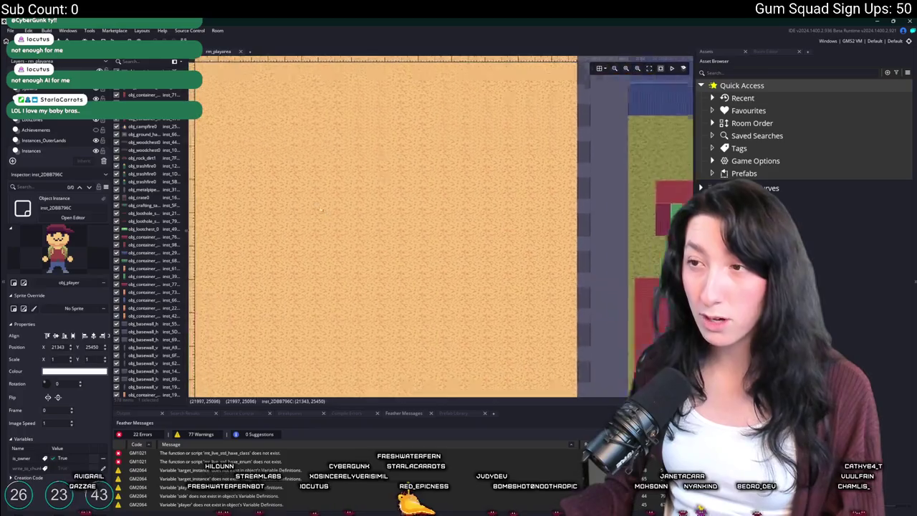
scroll(265, 247, down, 3)
scroll(265, 247, up, 1)
scroll(265, 247, up, 3)
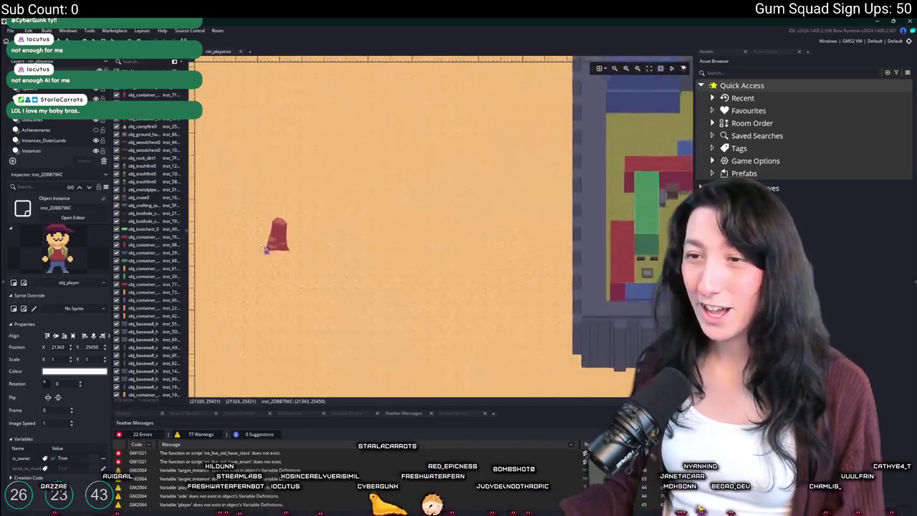
drag(265, 248, 492, 144)
Step: Check the player instance's Variables, then build and run the game with F5
double_click(491, 143)
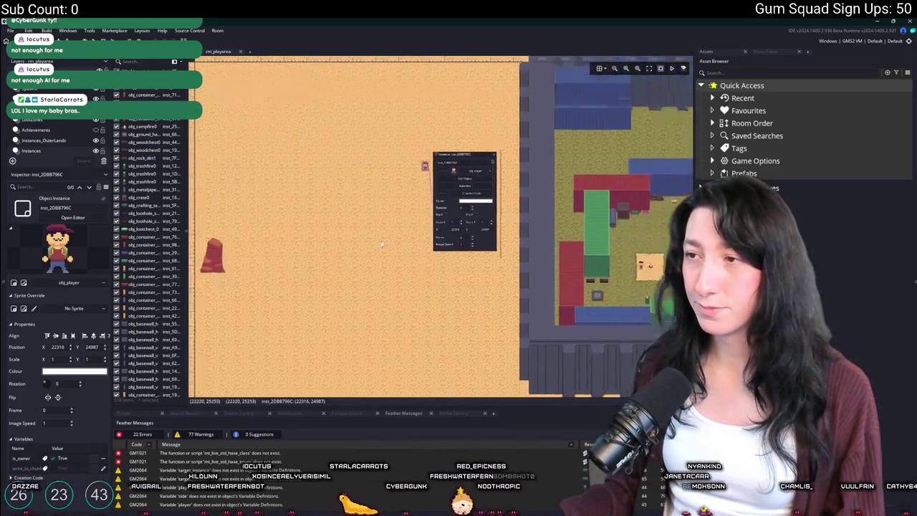
scroll(382, 245, up, 1)
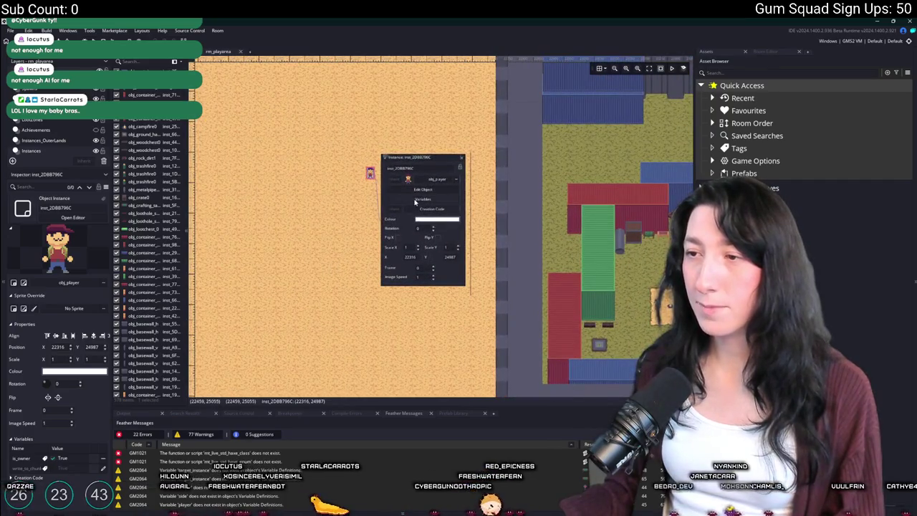
click(415, 200)
scroll(437, 205, up, 1)
click(557, 290)
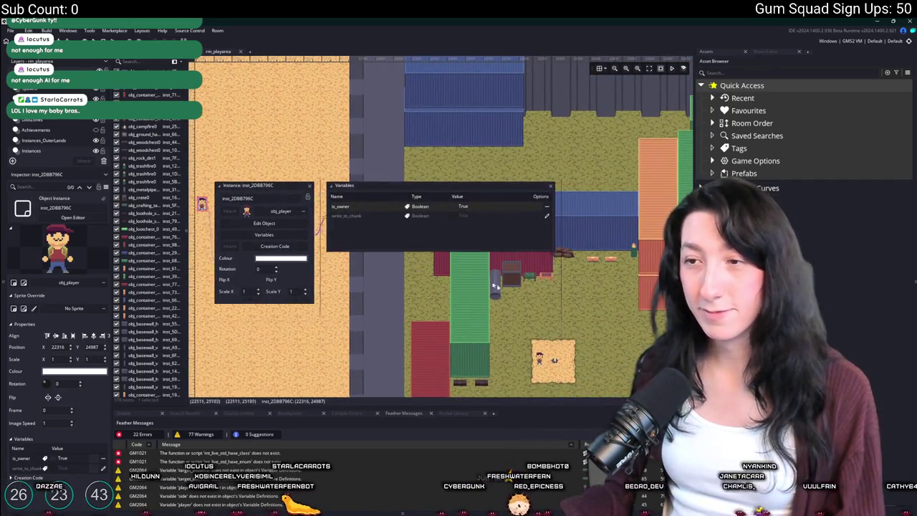
scroll(558, 290, down, 4)
click(337, 225)
key(F5)
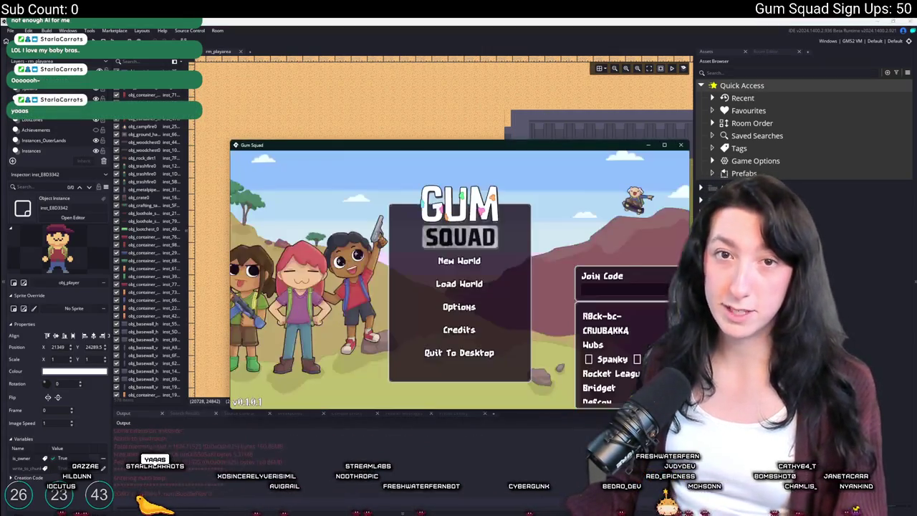
Step: Create a new world lobby, maximize the game window and abort the networking code error
click(459, 282)
click(459, 334)
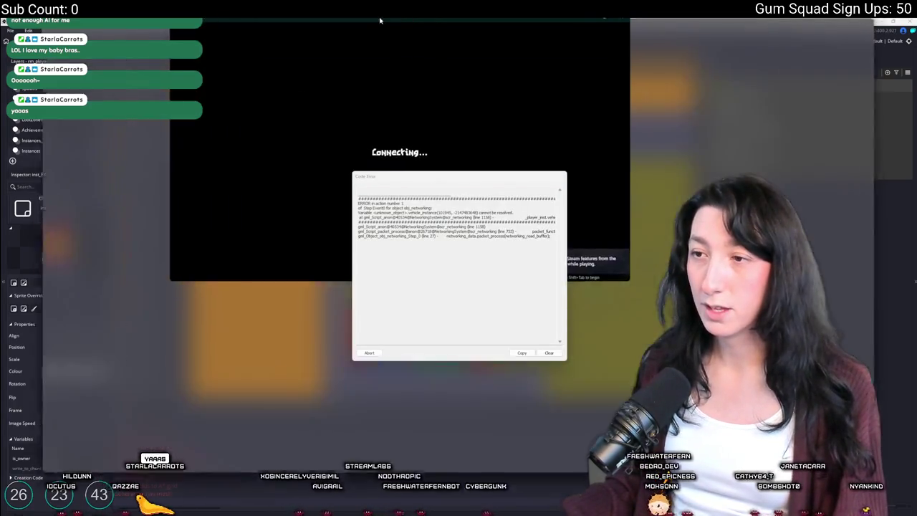
double_click(379, 21)
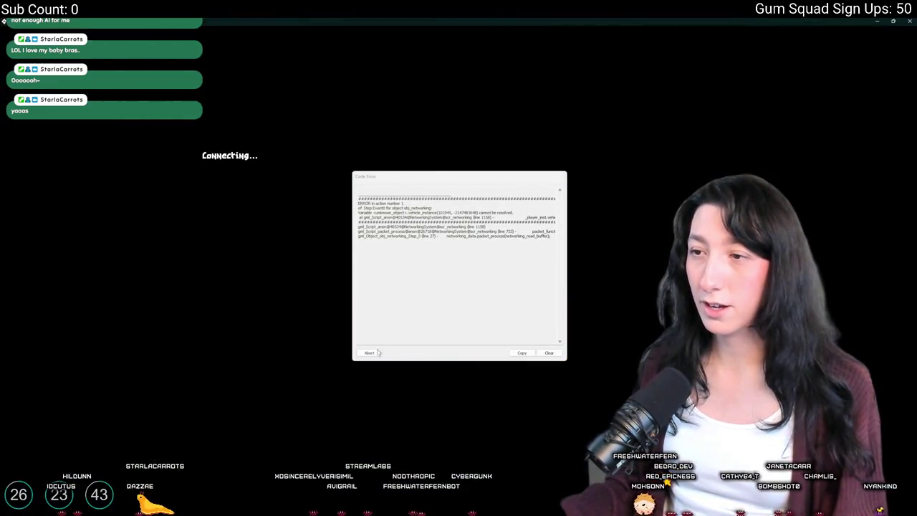
click(378, 353)
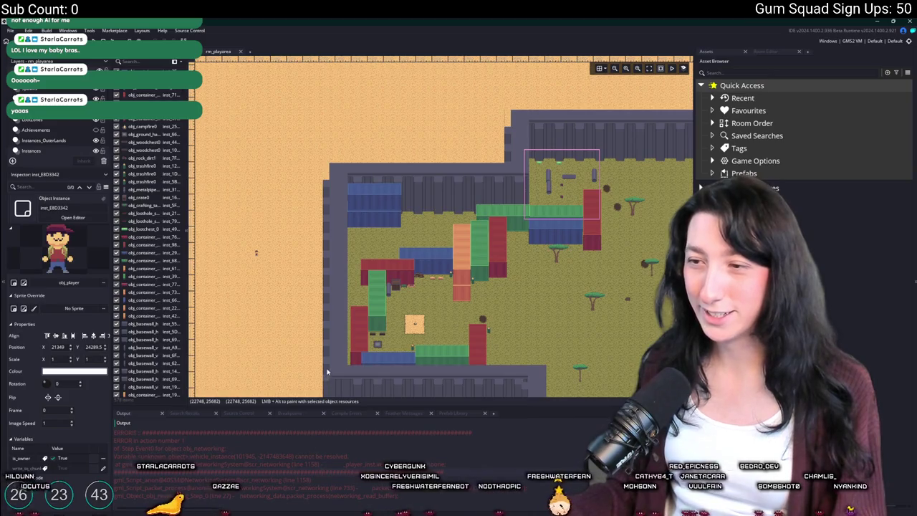
Step: Inspect the purple player instance's Variables in the room editor
drag(258, 254, 435, 263)
double_click(434, 263)
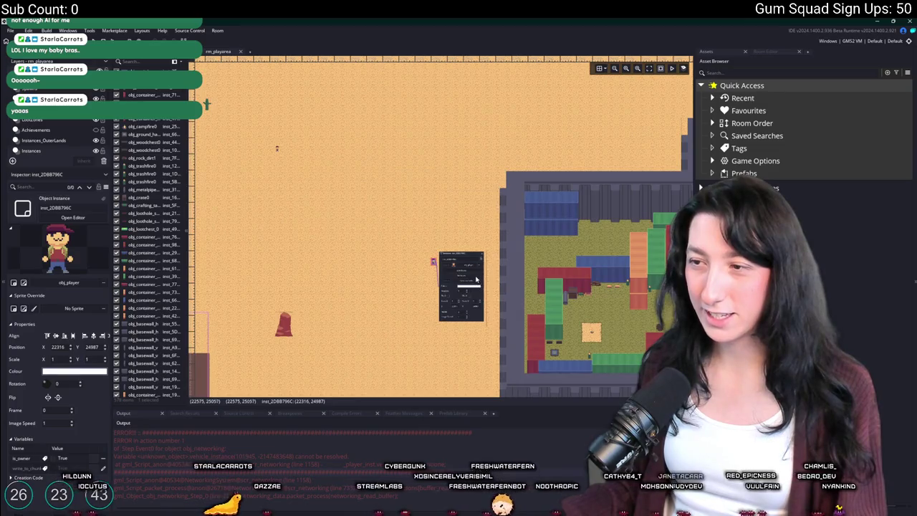
click(476, 279)
scroll(622, 309, up, 2)
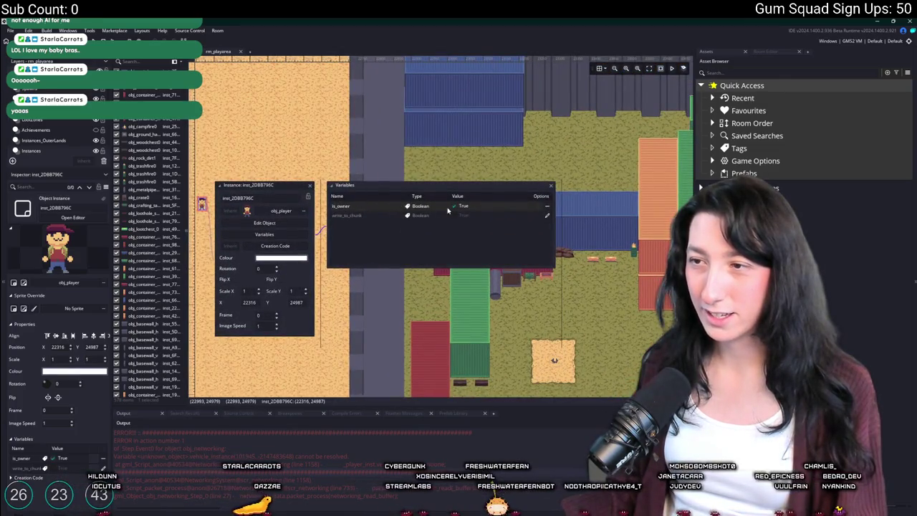
click(387, 316)
scroll(414, 330, down, 2)
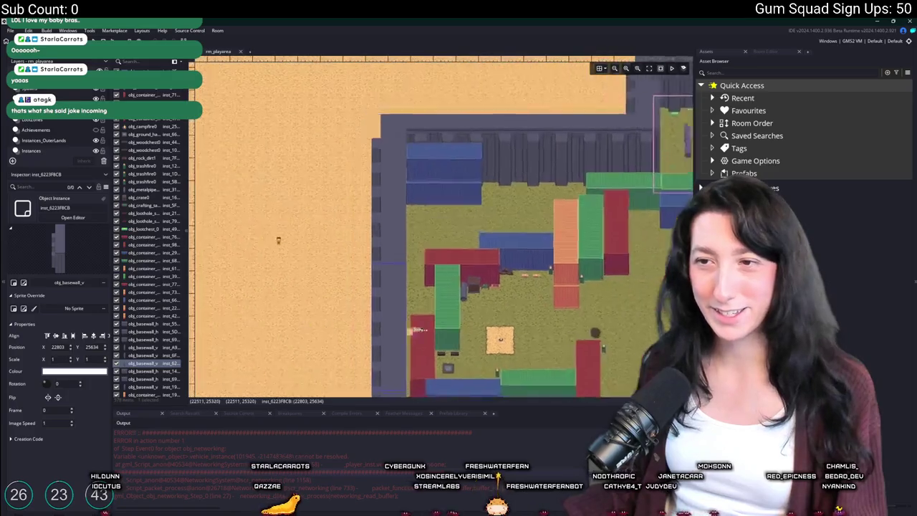
Step: Check the other player instance's Variables, then search assets for scr_networking
click(374, 99)
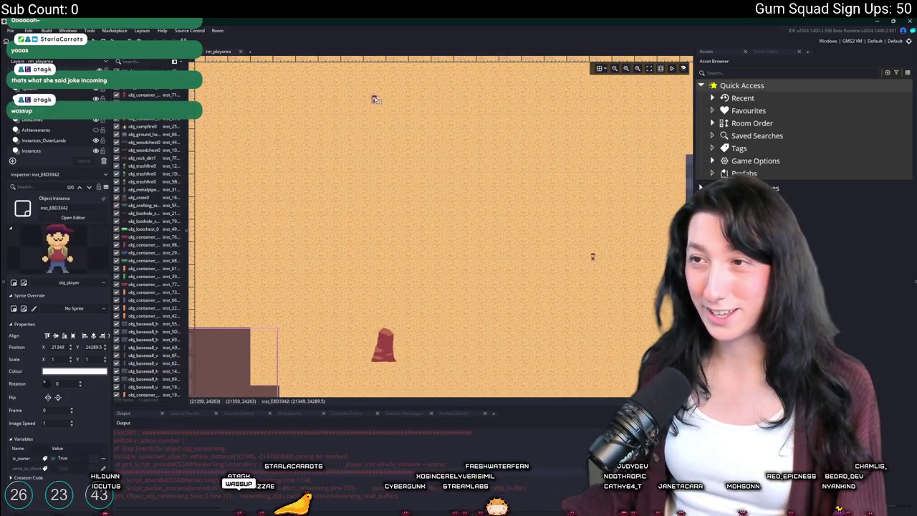
double_click(374, 99)
scroll(405, 122, up, 1)
scroll(405, 122, up, 1)
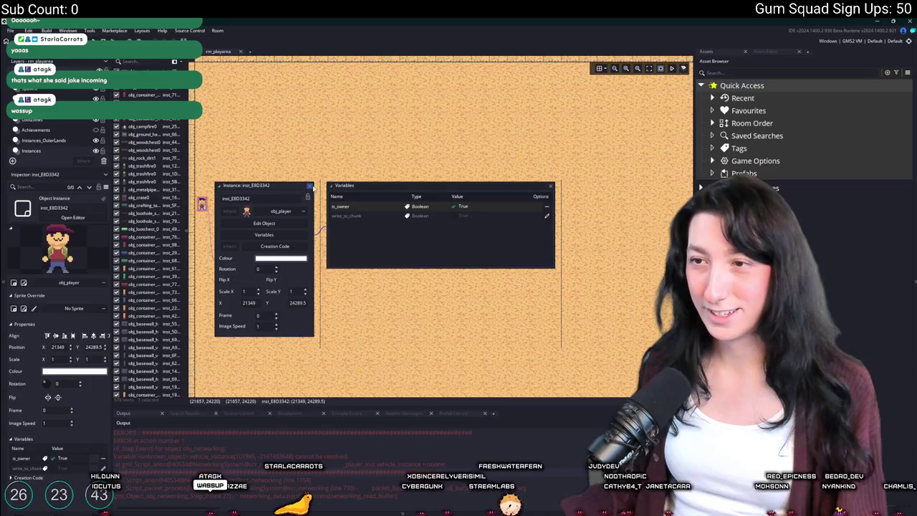
click(310, 185)
key(ctrl+t)
text(scr_networking)
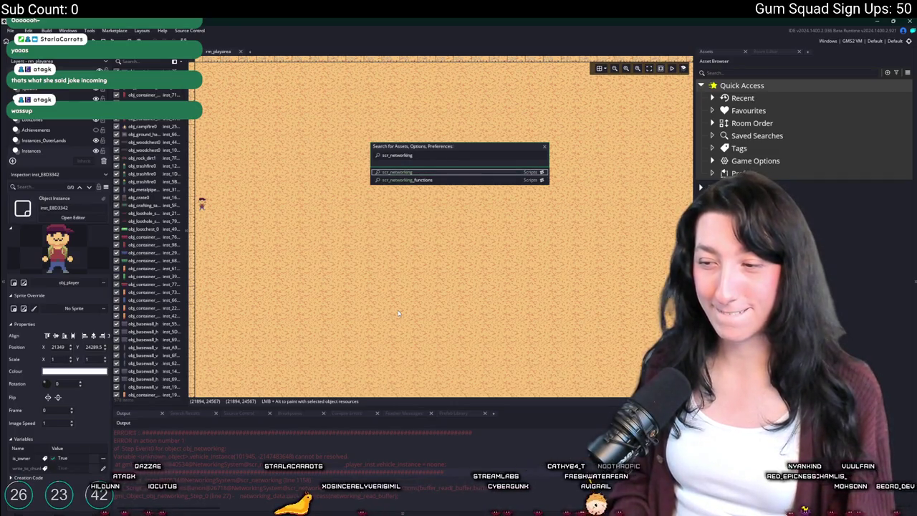
Step: Open scr_networking in an enlarged editor and jump to line 1158
key(Return)
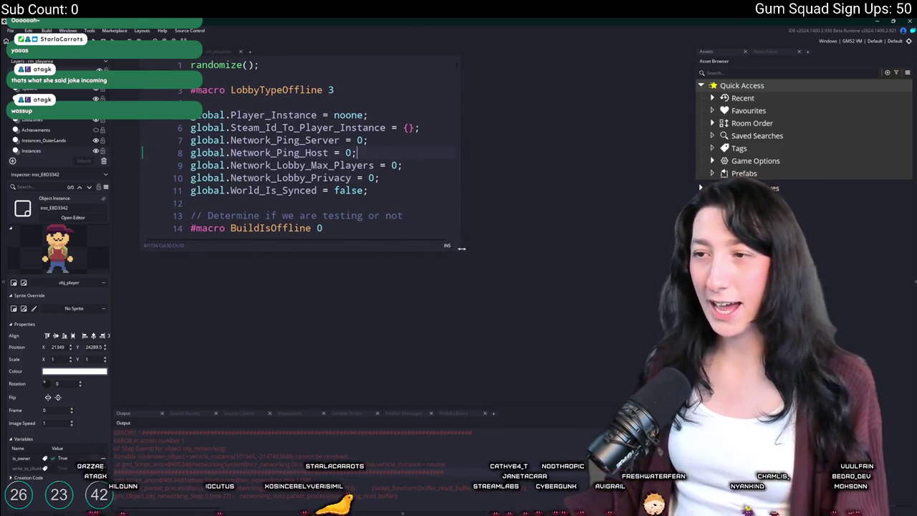
drag(461, 249, 675, 382)
click(449, 170)
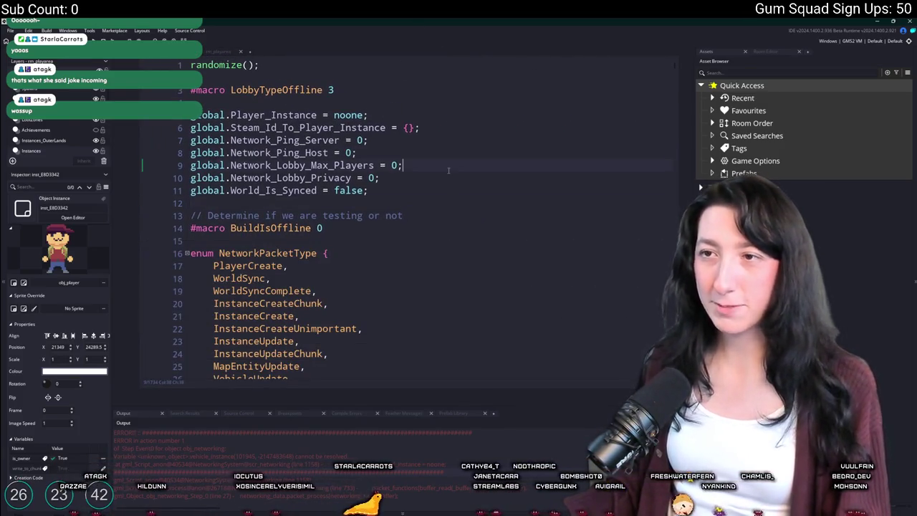
key(ctrl+g)
text(1158)
key(Return)
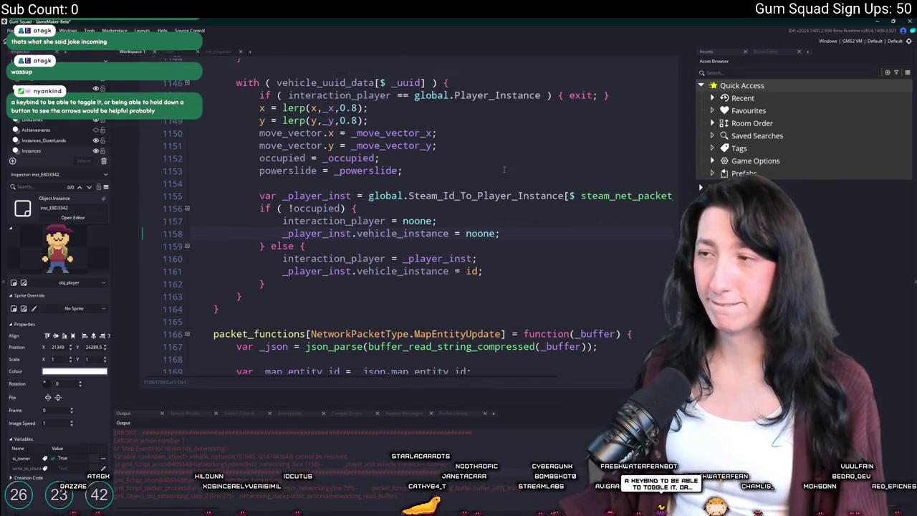
scroll(513, 208, up, 3)
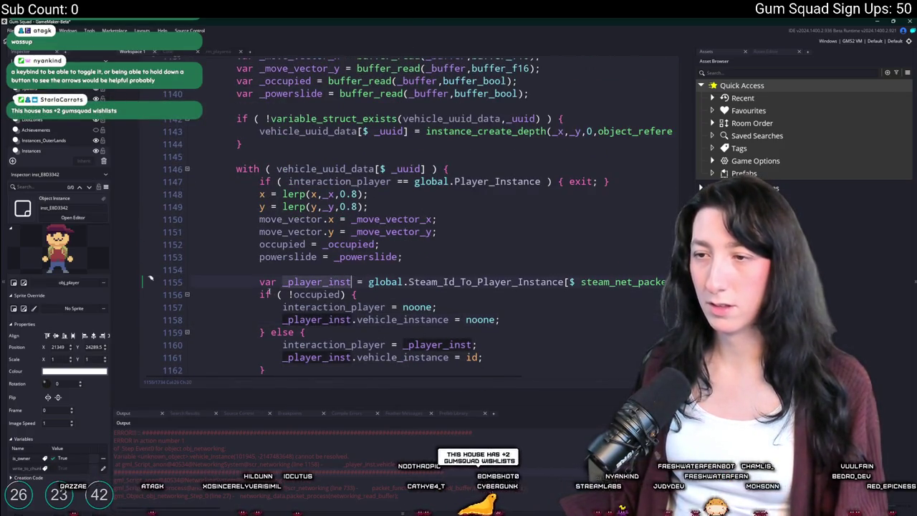
Step: Insert an if ( instance_exists(_player_inst) ) { line above the occupied check
key(Return)
key(ctrl+z)
click(255, 290)
key(Return)
key(BackSpace)
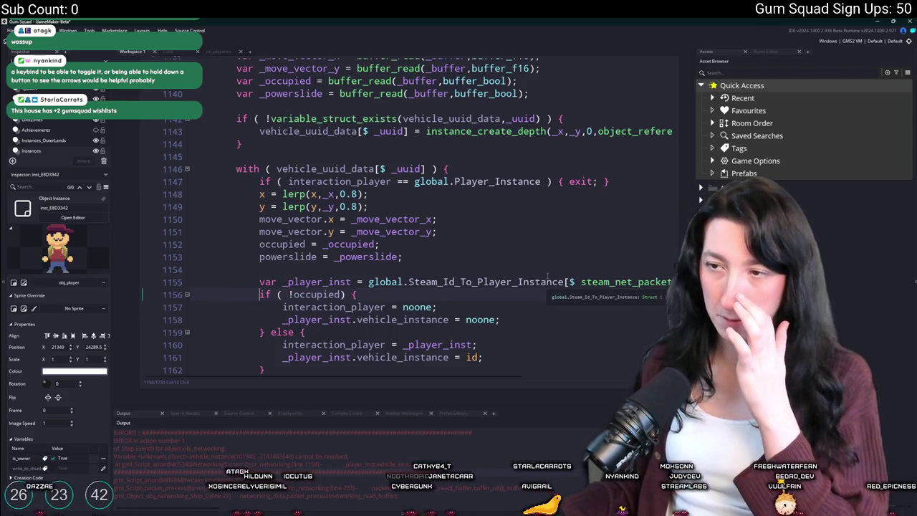
click(331, 282)
click(258, 294)
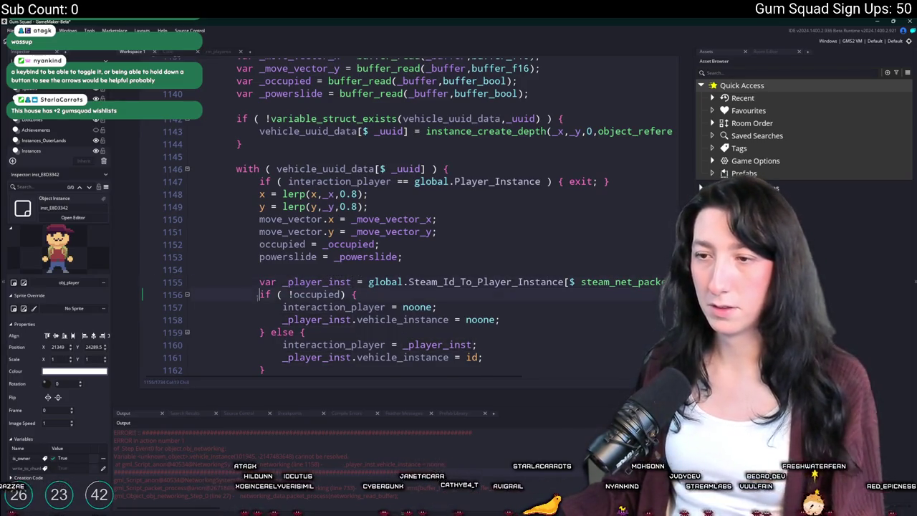
key(Return)
text(if( _player_inst)
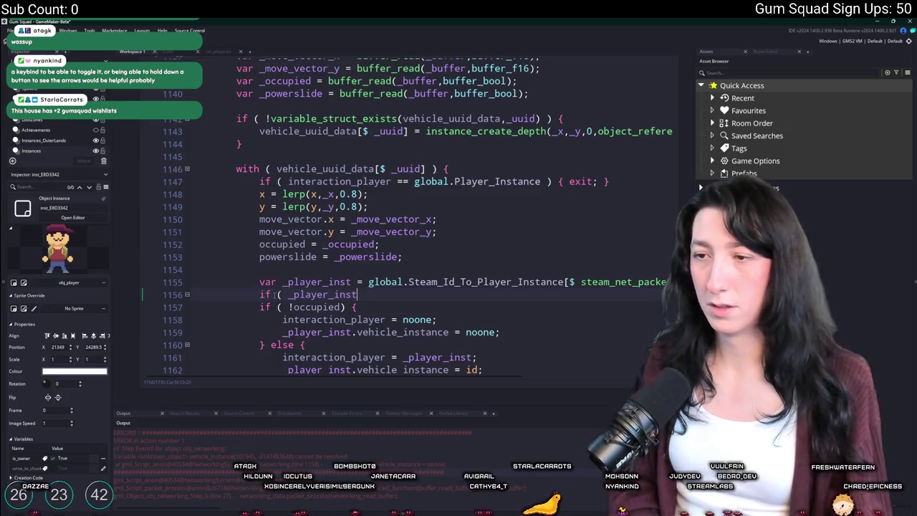
text(tance_exists)
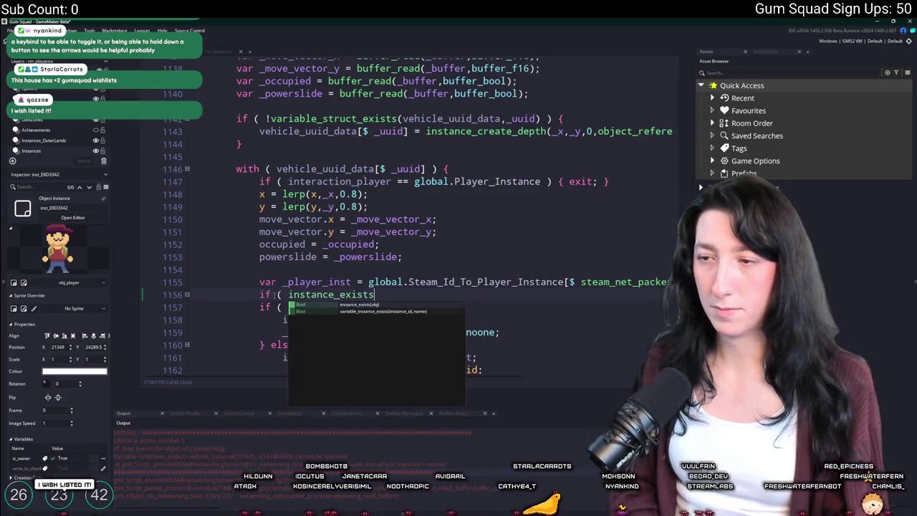
text((_player_inst) ) {)
Step: Close the new block, Tab-indent the enclosed if/else, and relaunch the game maximized
scroll(275, 295, down, 2)
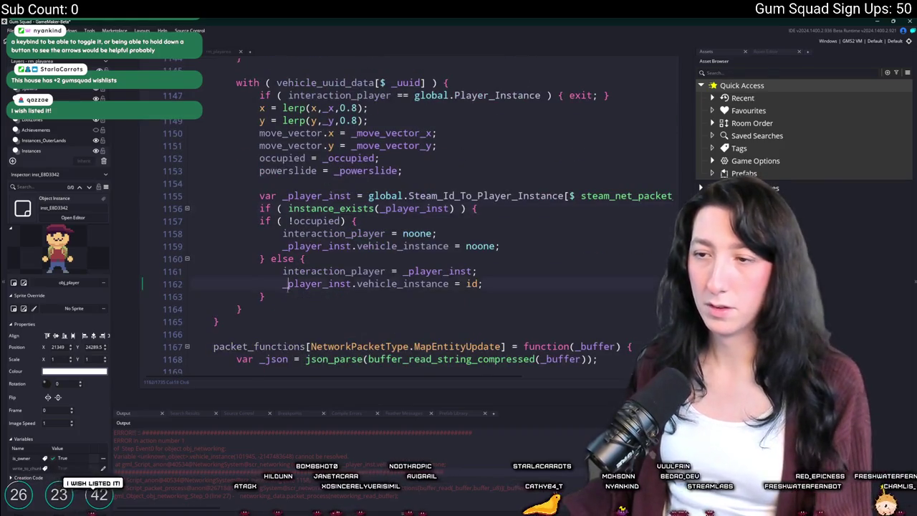
key(BackSpace)
key(BackSpace)
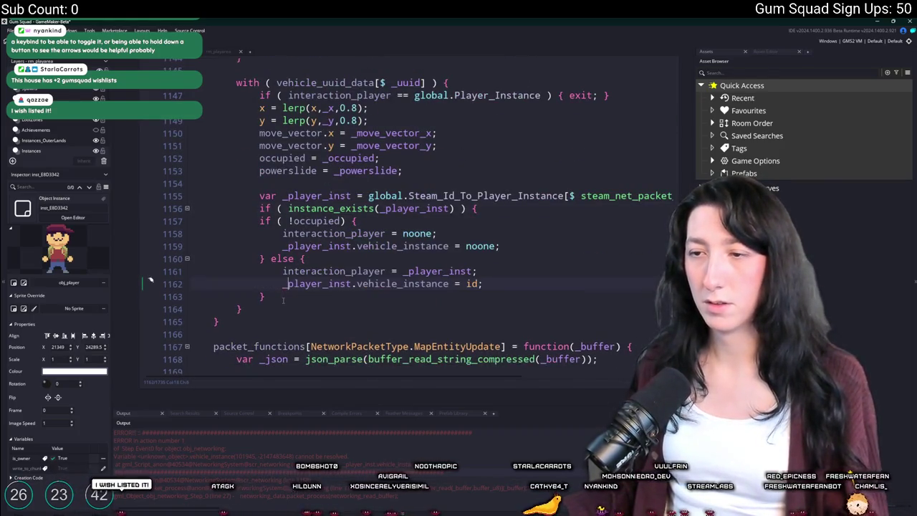
key(Down)
key(End)
key(Return)
mouse_move(271, 308)
mouse_down()
mouse_move(279, 271)
mouse_move(270, 309)
mouse_move(260, 220)
mouse_up()
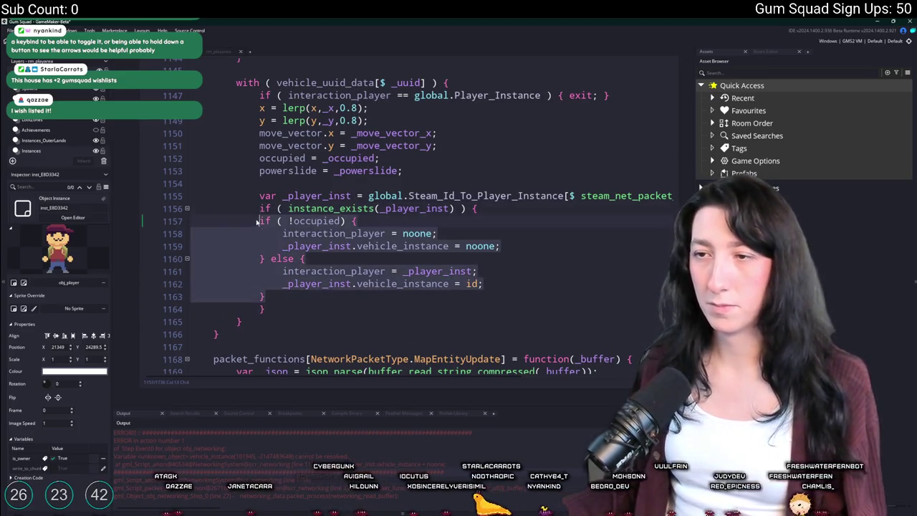
key(Tab)
click(456, 224)
key(F5)
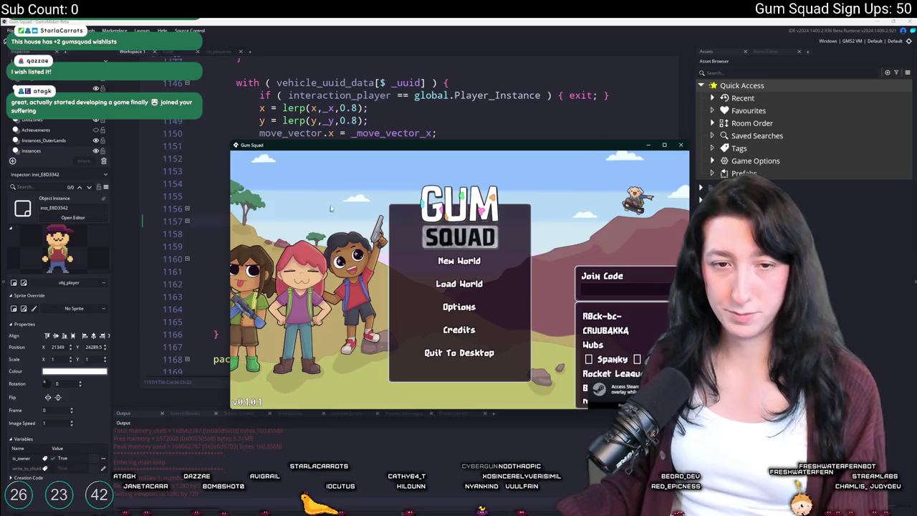
double_click(366, 148)
Step: Create a New World lobby in the test build, then switch back to the GameMaker editor
click(458, 232)
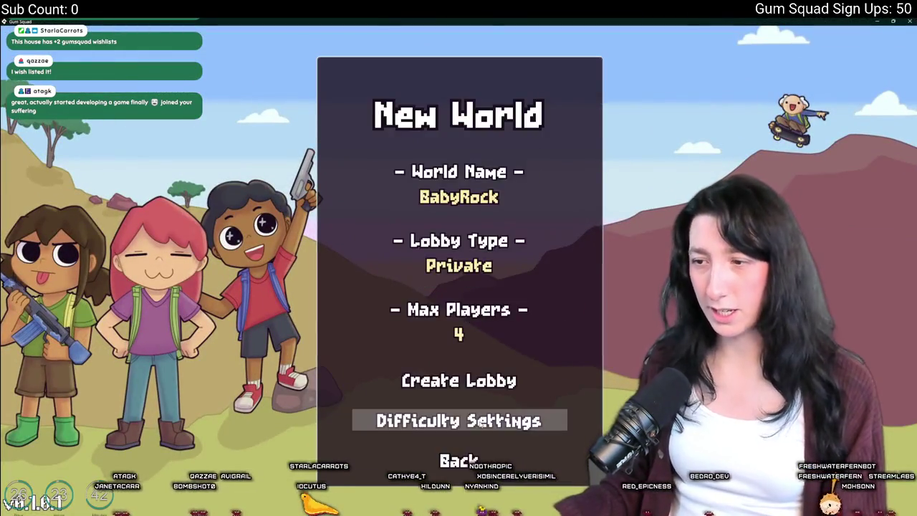
click(470, 383)
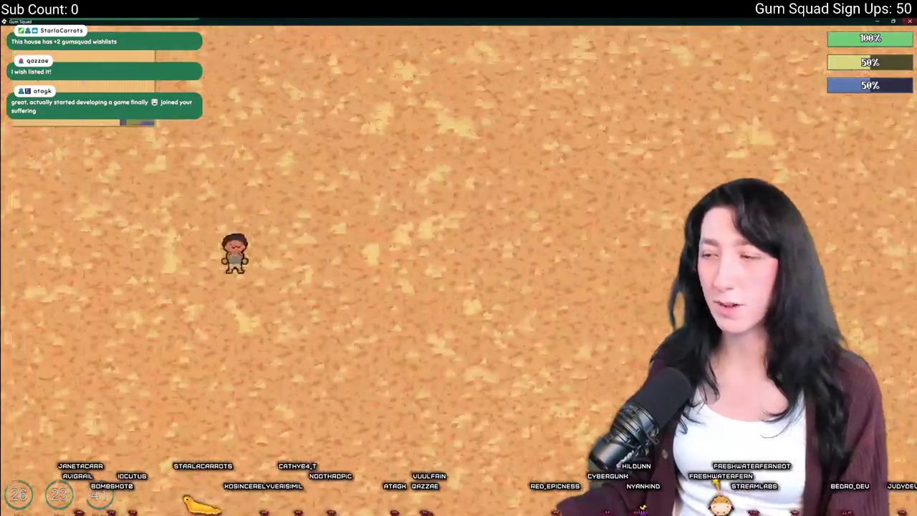
key(alt+Tab)
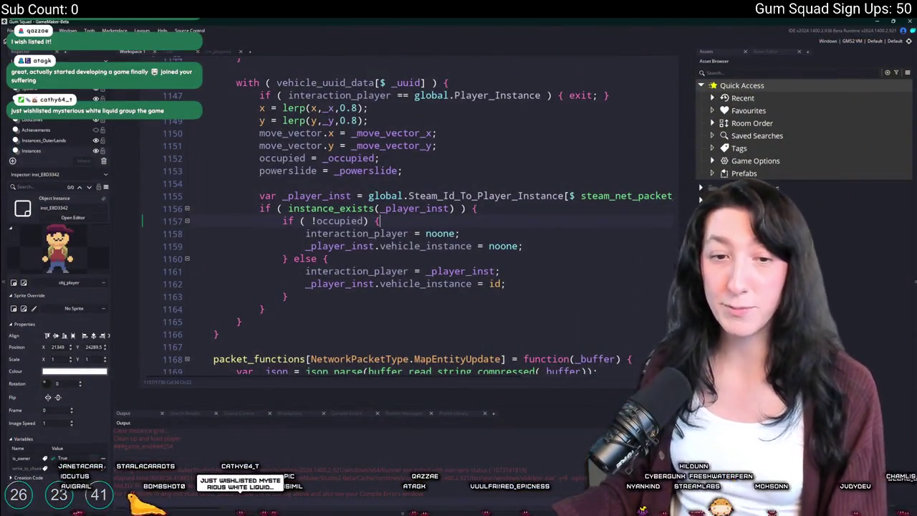
Step: In rm_playarea, duplicate the player instance three times and drag the copies out into the desert
click(218, 56)
mouse_move(482, 345)
mouse_down()
mouse_move(563, 295)
mouse_move(353, 332)
mouse_move(312, 282)
mouse_up()
key(ctrl+d)
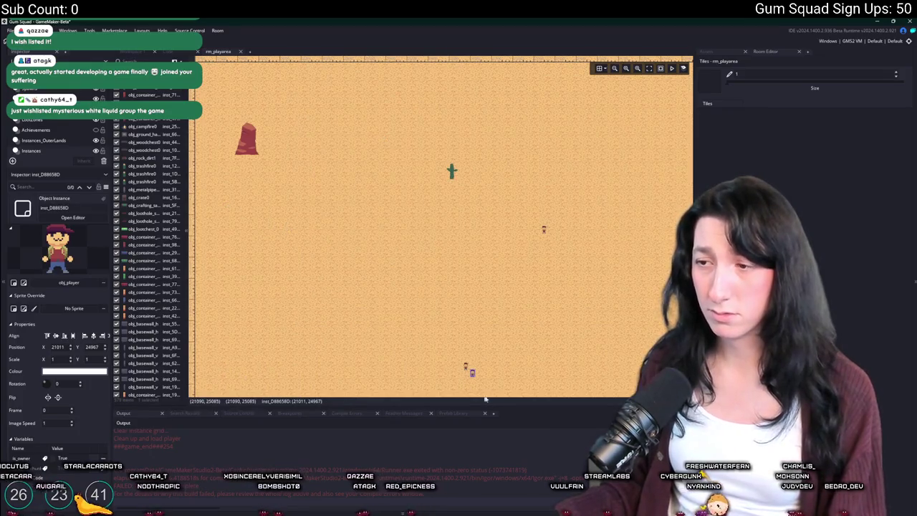
drag(472, 374, 297, 258)
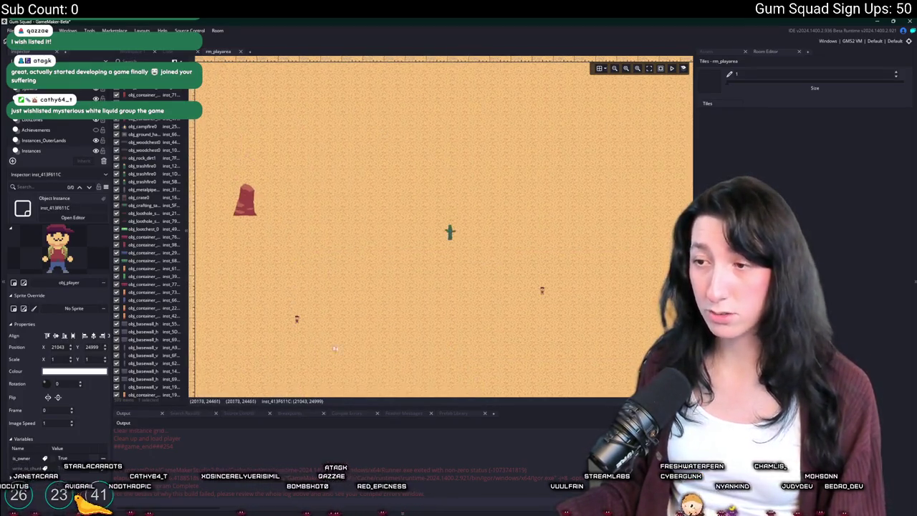
scroll(416, 299, down, 2)
key(ctrl+d)
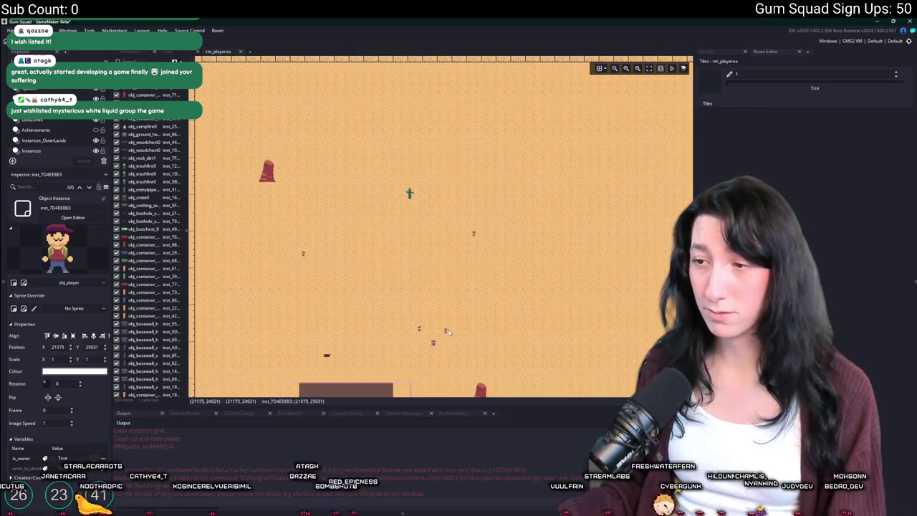
key(ctrl+d)
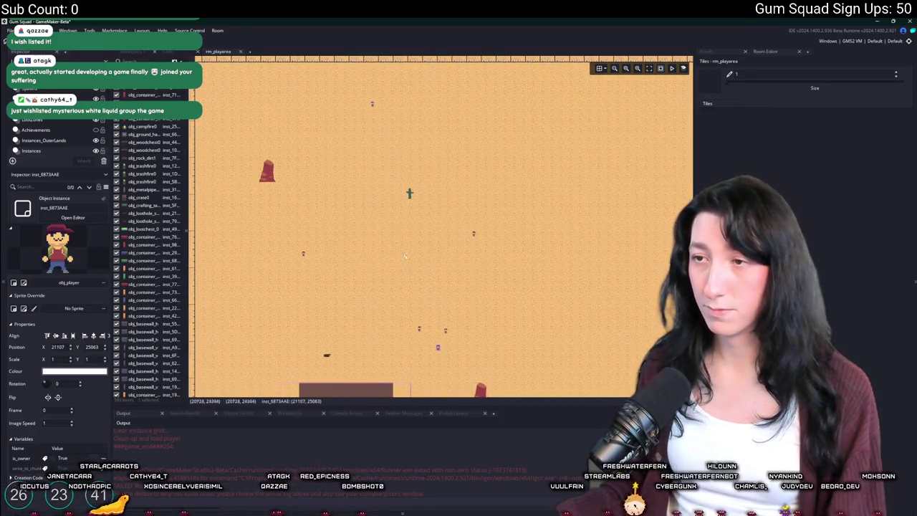
drag(520, 204, 582, 116)
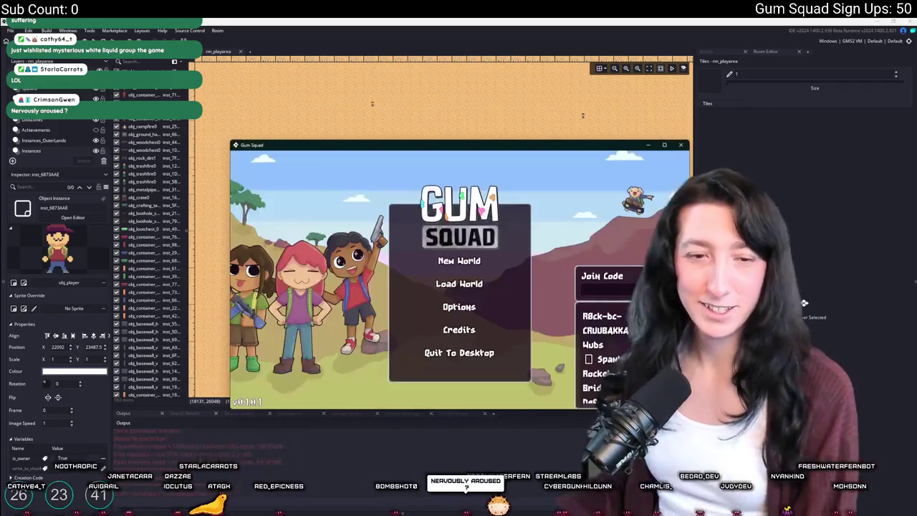
Step: Create a new world lobby, maximize the game window, play briefly, then quit back to the room editor
click(459, 261)
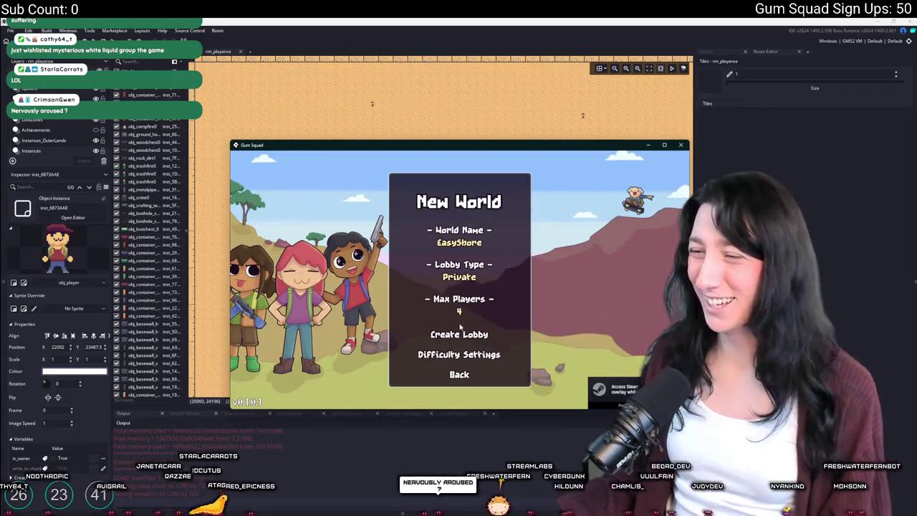
click(460, 332)
drag(482, 157, 445, 2)
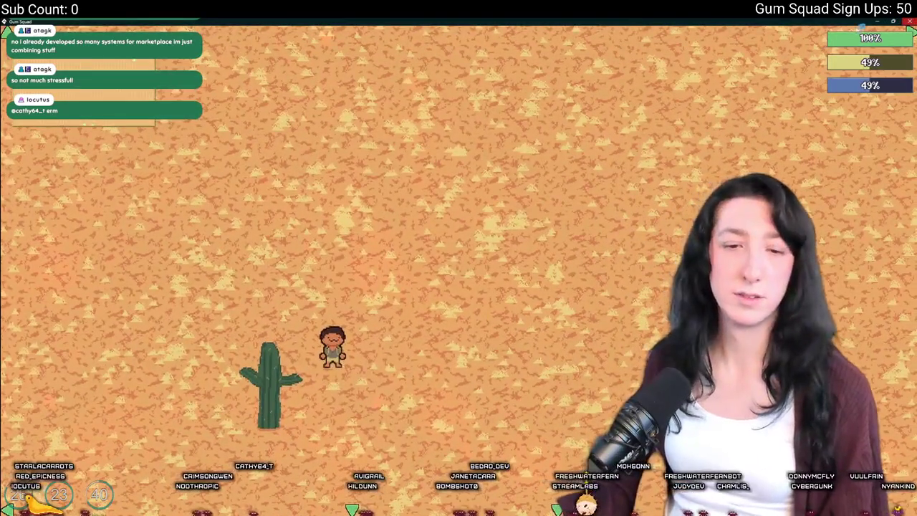
key(Escape)
scroll(391, 132, down, 5)
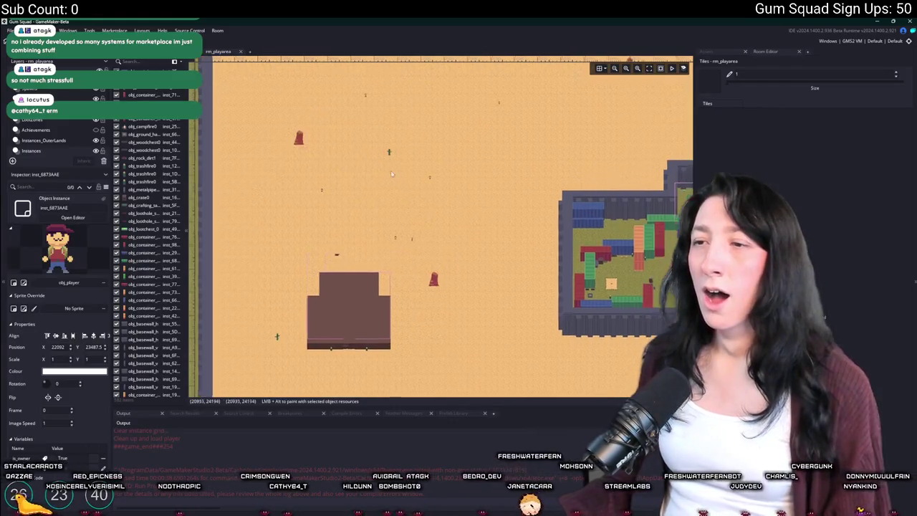
Step: Select the single player instance in the room and drag it to a new spot
drag(422, 237, 319, 176)
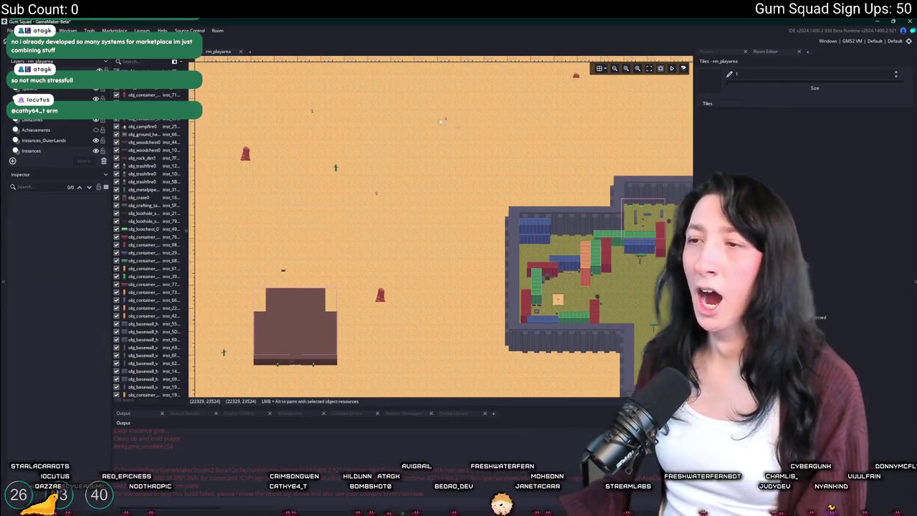
drag(458, 81, 280, 118)
click(374, 192)
mouse_move(400, 203)
mouse_down()
mouse_move(599, 287)
mouse_move(526, 280)
mouse_up()
Step: In obj_player's Create event, uncomment move_speed_max 3.5 and comment out the 32 line
key(ctrl+Tab)
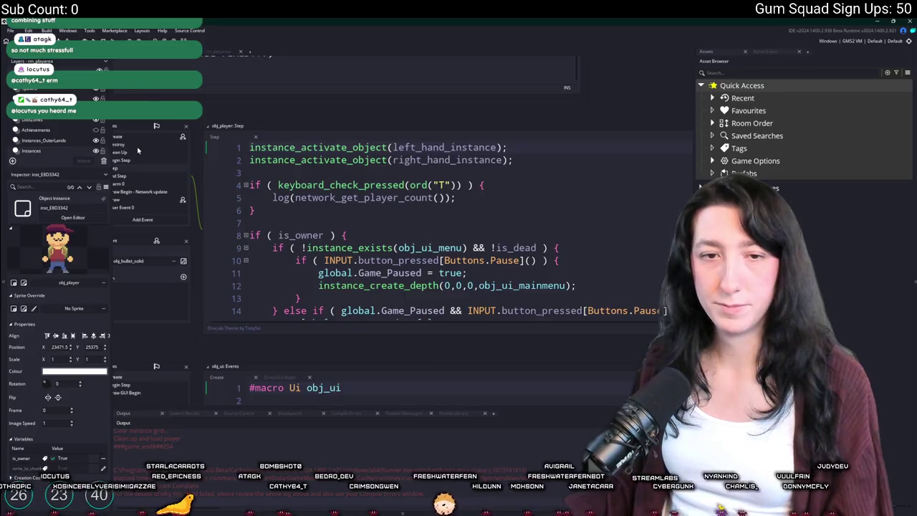
click(152, 139)
scroll(401, 230, down, 5)
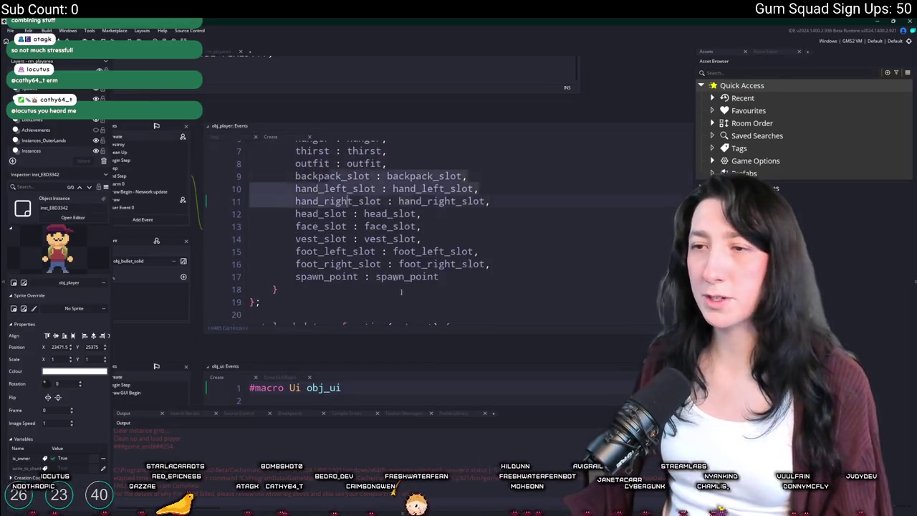
key(ctrl+f)
text(move_sp)
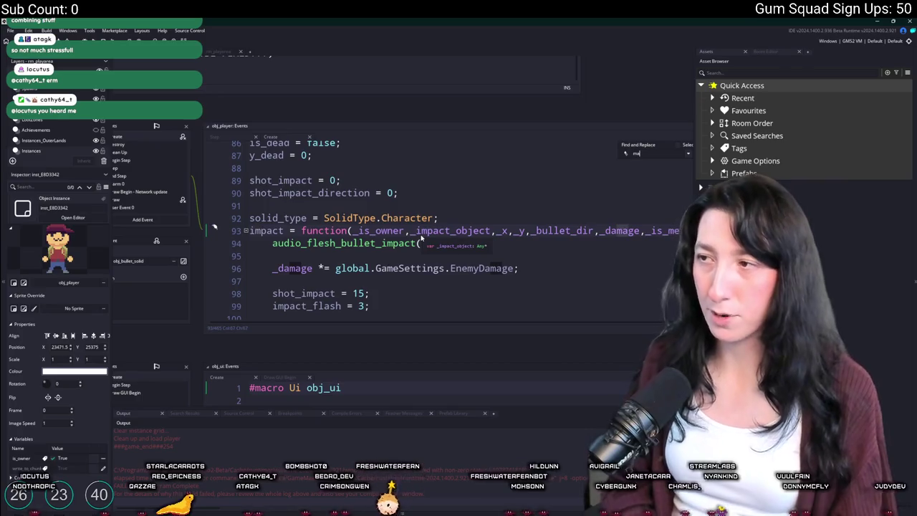
key(ctrl+a)
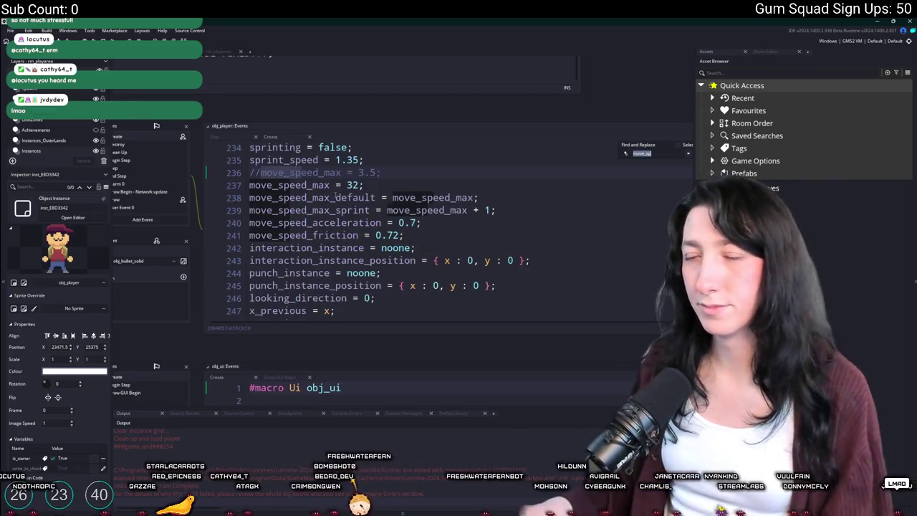
click(249, 185)
key(ctrl+k)
key(Up)
key(ctrl+shift+k)
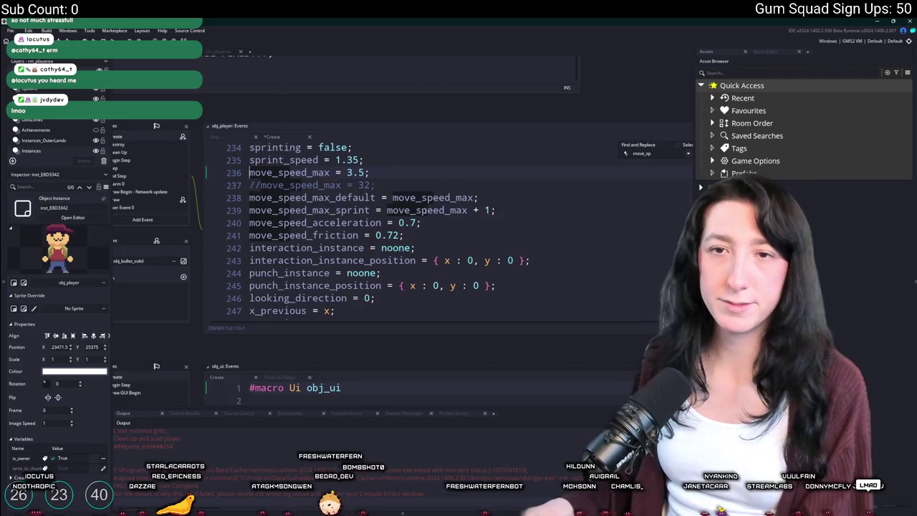
click(433, 210)
click(656, 130)
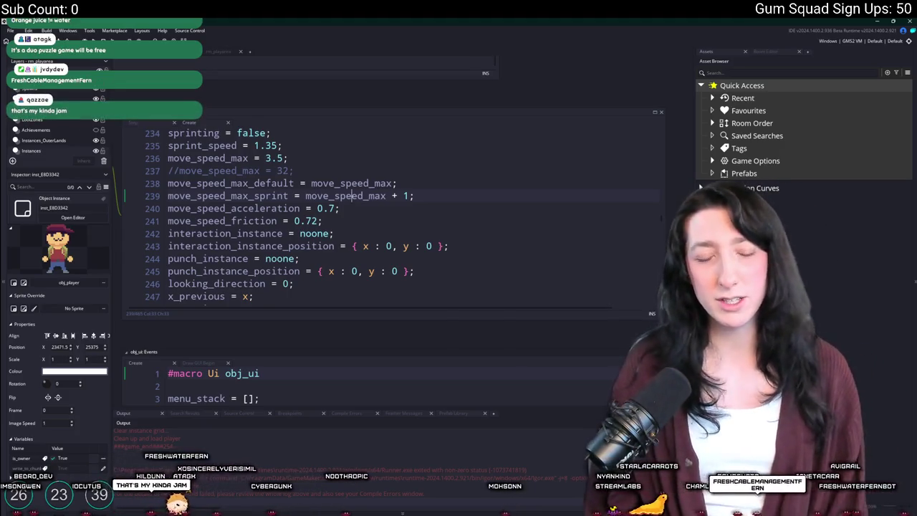
Step: Select the sprint_speed and move_speed_max lines, then scroll the workspace out toward the ToDo note
click(361, 196)
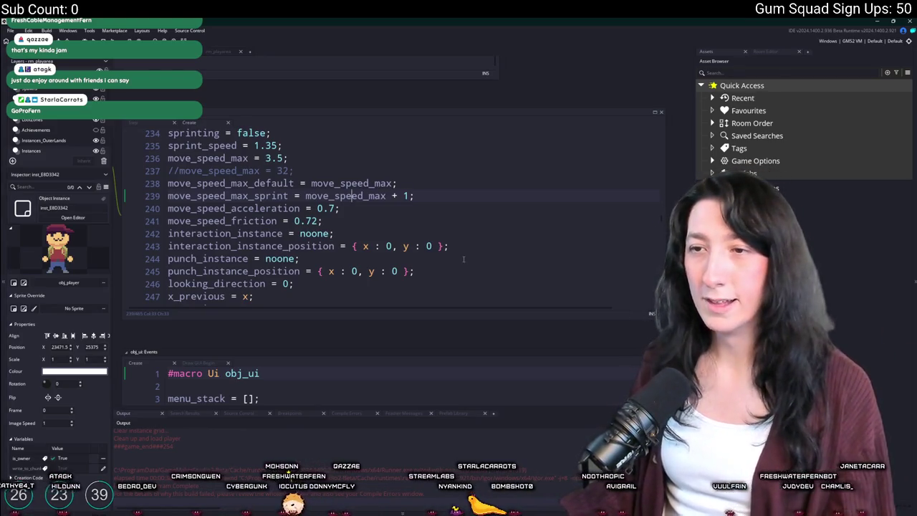
drag(288, 158, 168, 145)
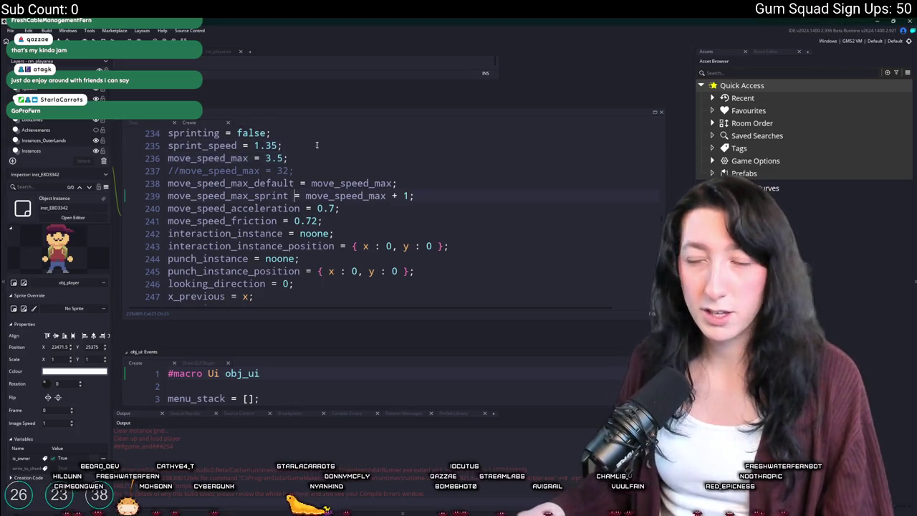
scroll(358, 229, down, 4)
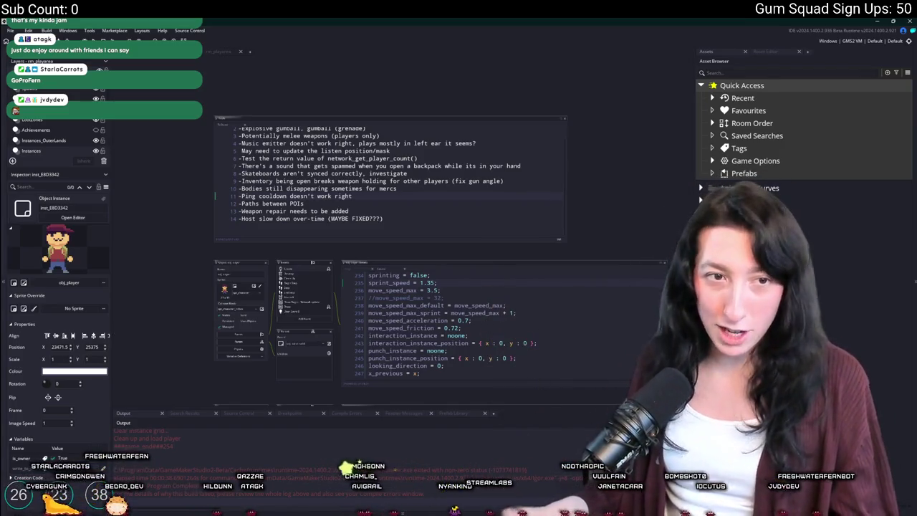
Step: Mark the Skateboards item in the ToDo note, then search project assets for ui_inve
scroll(479, 196, up, 3)
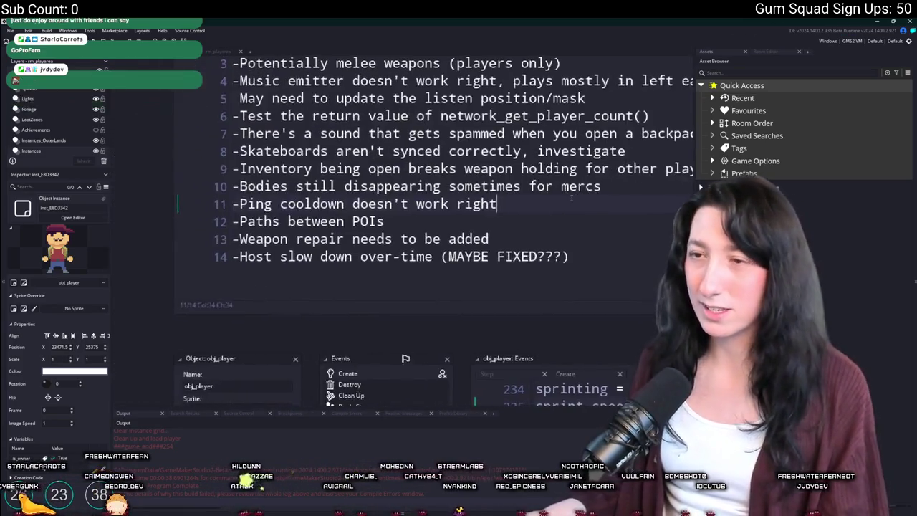
mouse_move(619, 202)
mouse_down()
mouse_move(546, 210)
mouse_move(515, 195)
mouse_up()
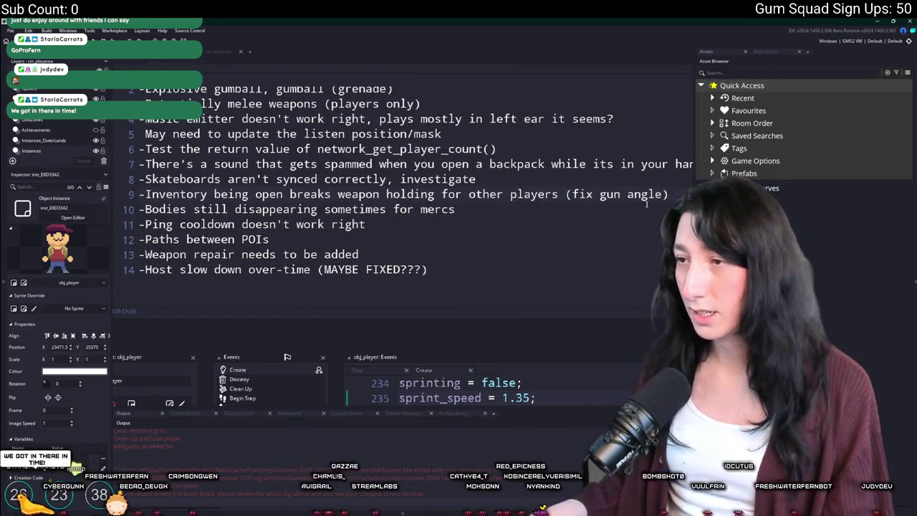
click(220, 179)
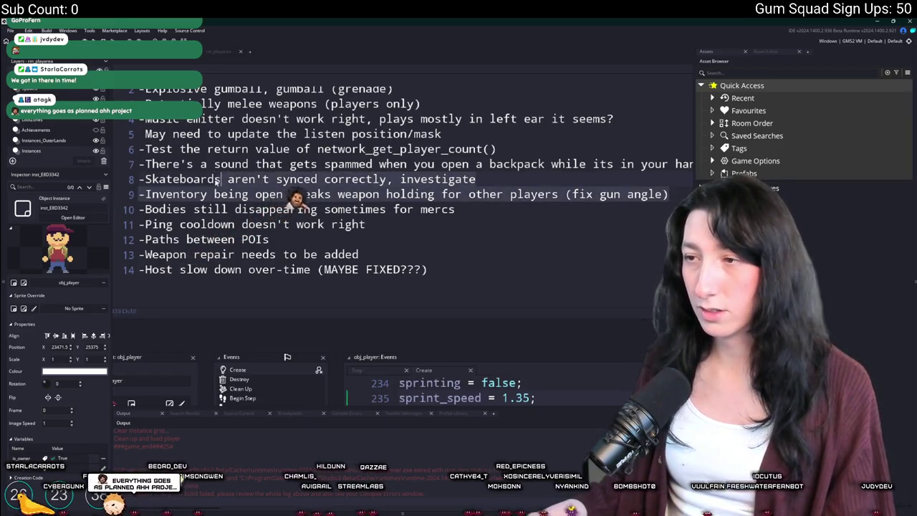
scroll(204, 182, down, 3)
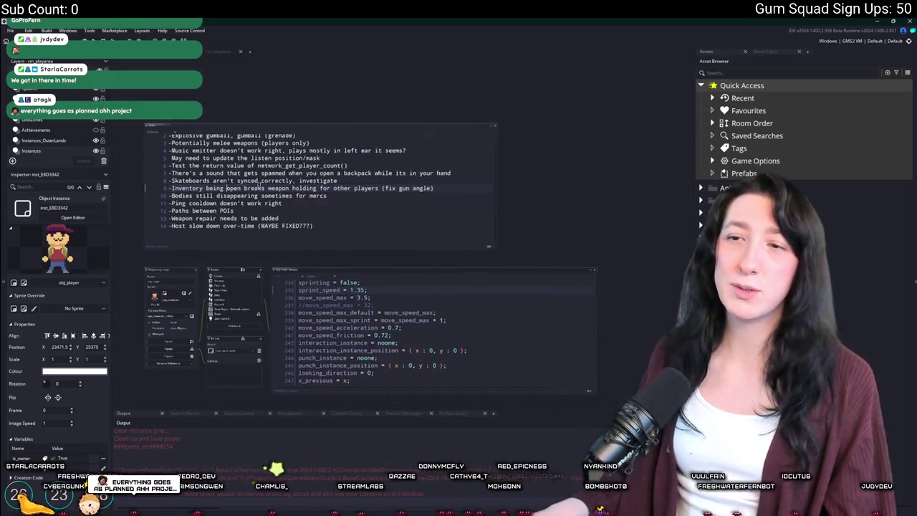
key(ctrl+t)
text(obj_ui_inve)
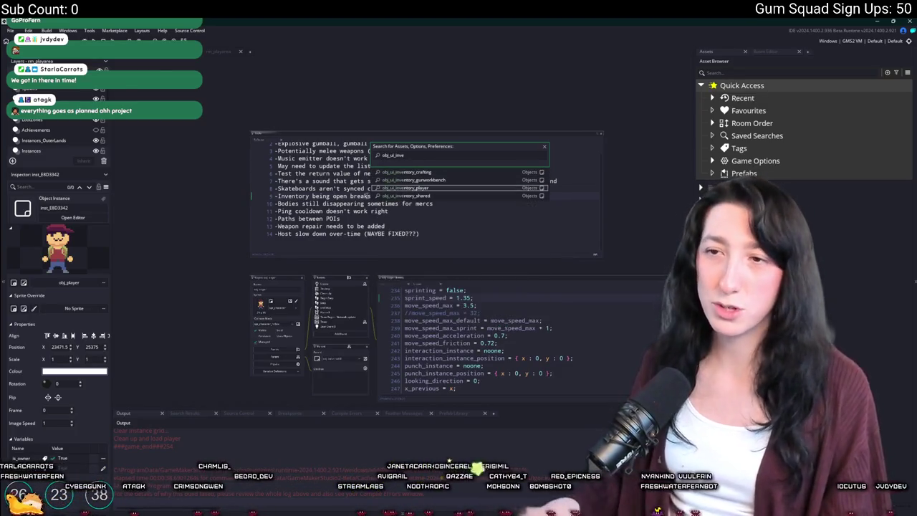
Step: Open obj_ui_inventory_crafting's Step event through the asset search
key(BackSpace)
key(BackSpace)
key(BackSpace)
text(bj_)
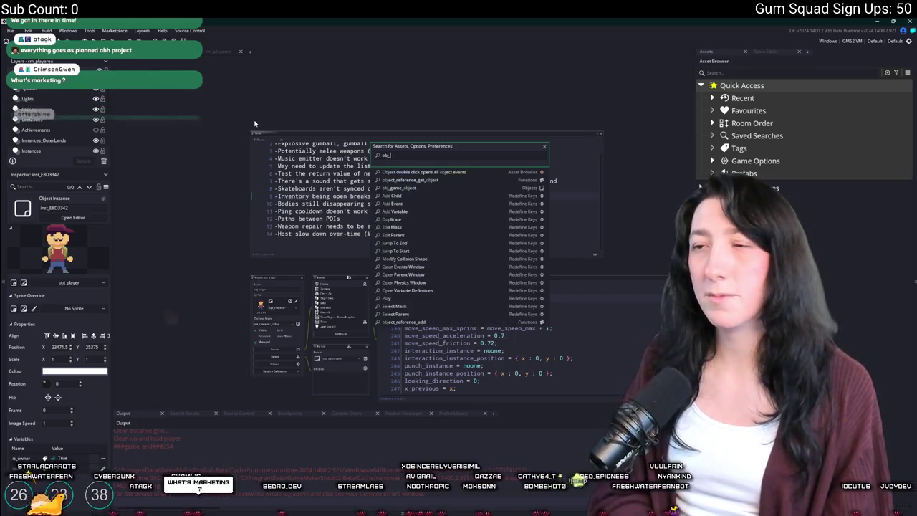
text(ui_inventory_cr)
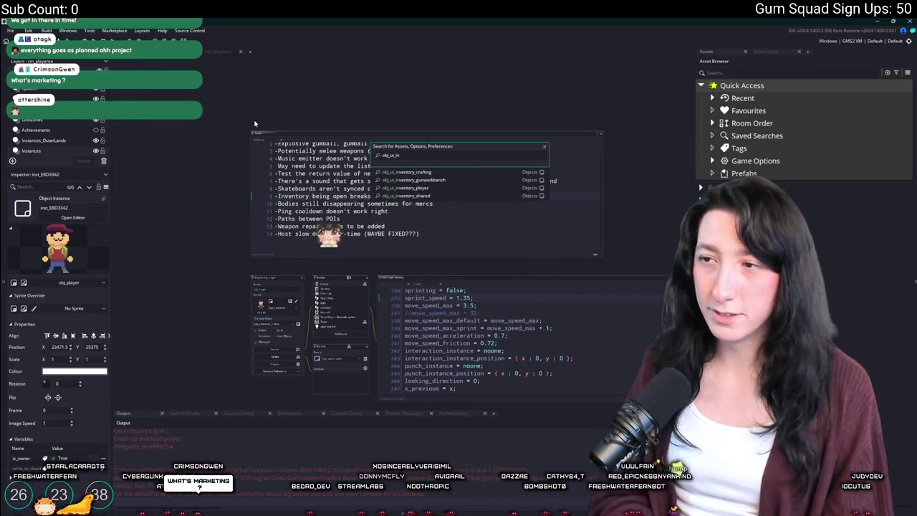
key(Return)
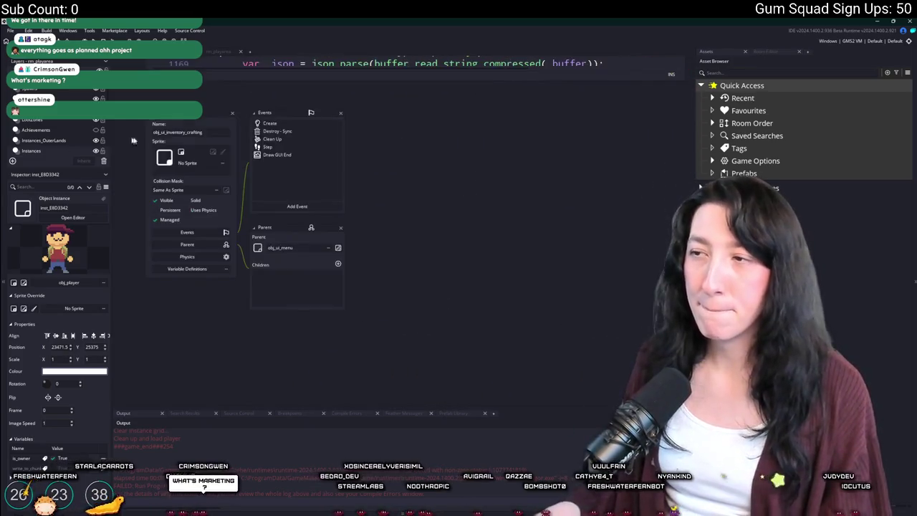
click(258, 147)
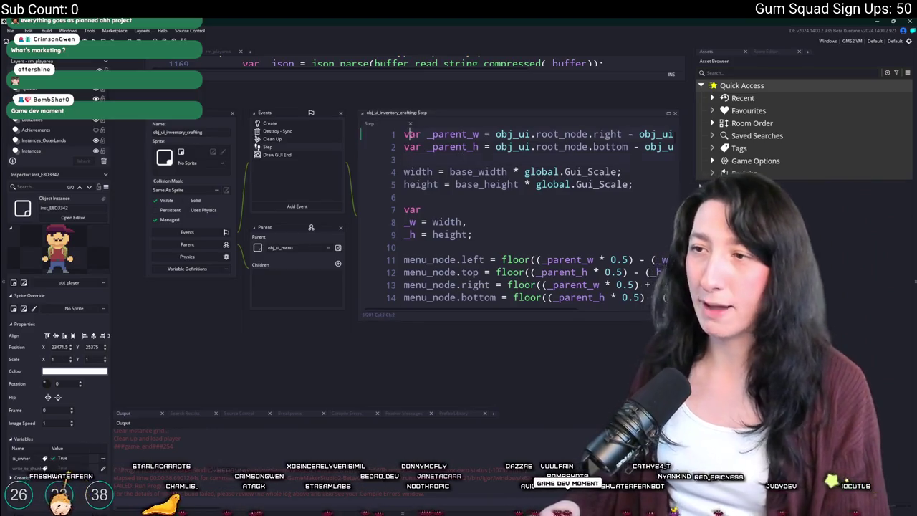
Step: Add obj_ui.visible = false; as the Step event's first line and run the game with F5
key(Return)
key(Return)
key(Up)
key(Up)
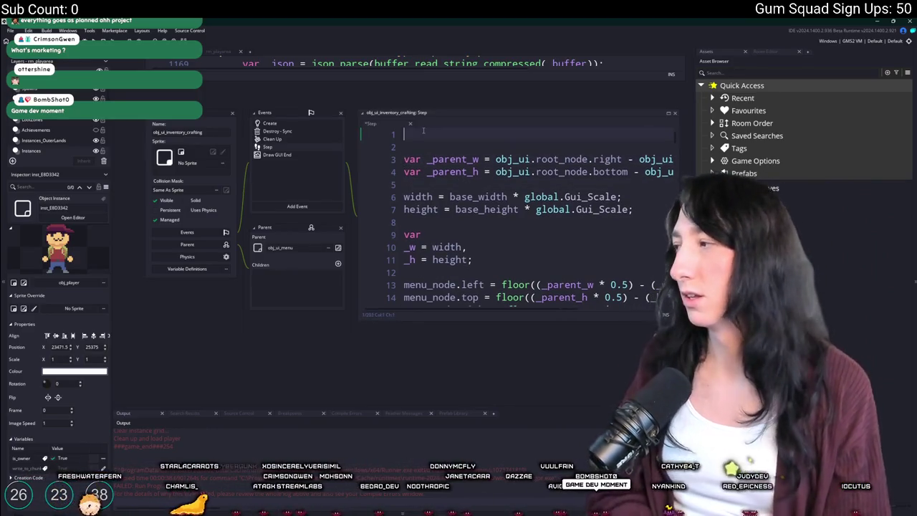
key(BackSpace)
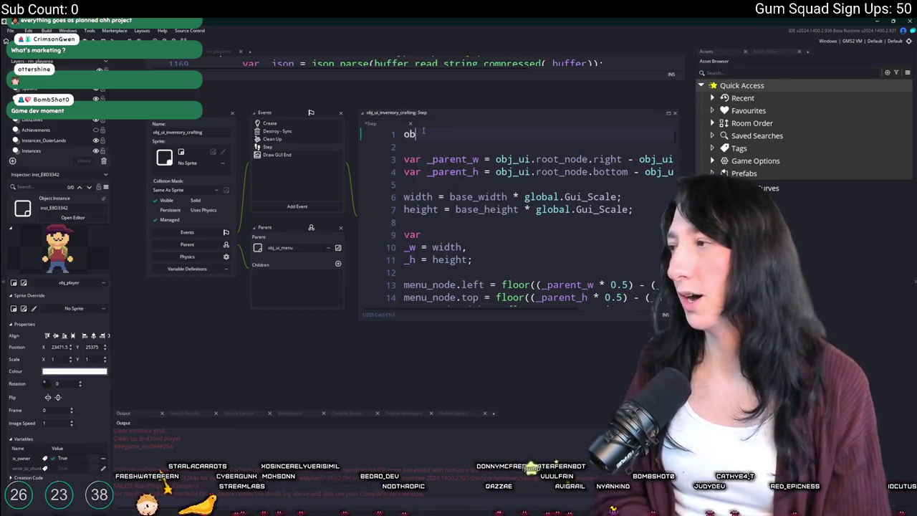
text(j)
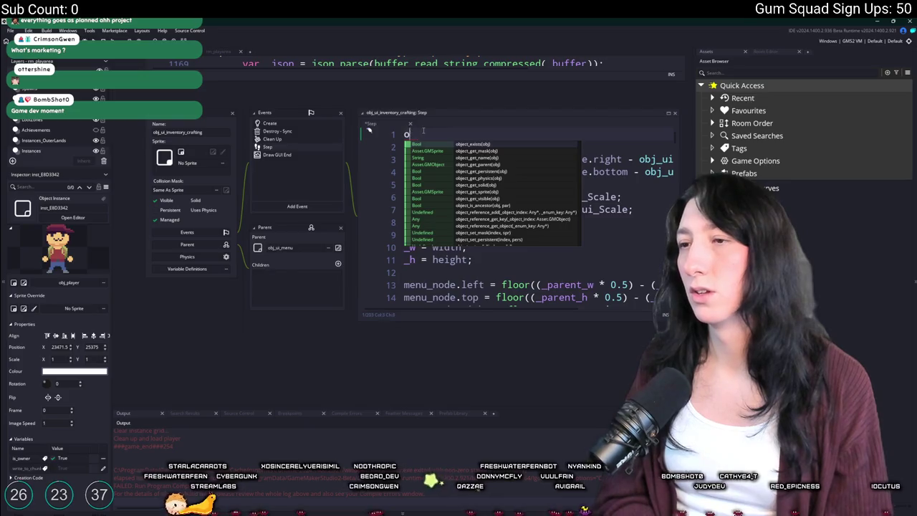
key(BackSpace)
text(_ui)
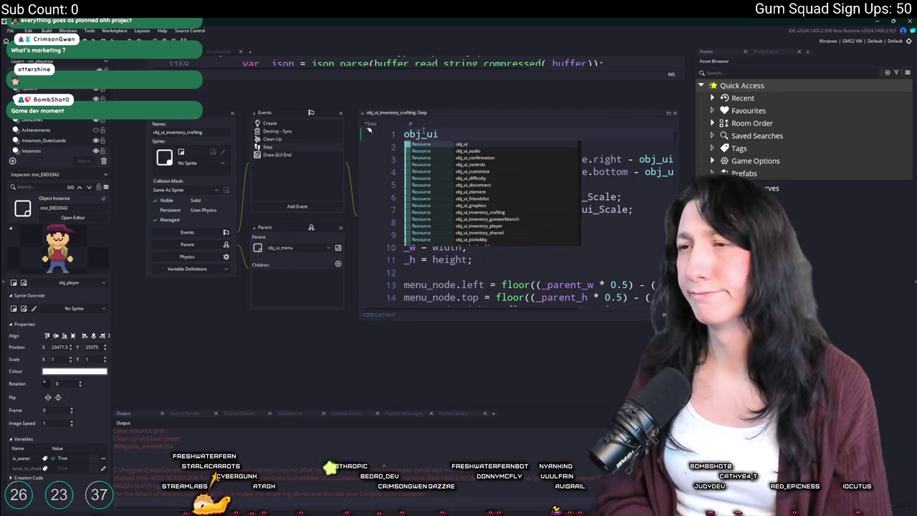
text(.visible = false;)
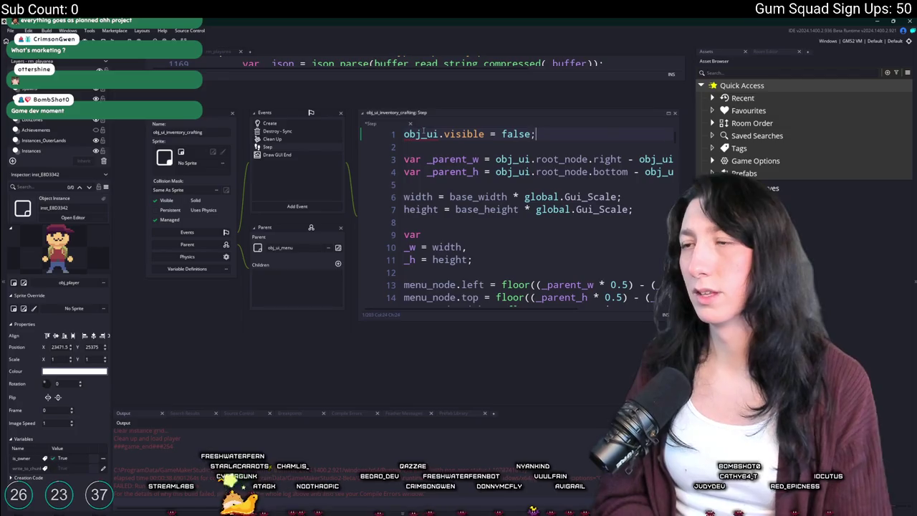
key(F5)
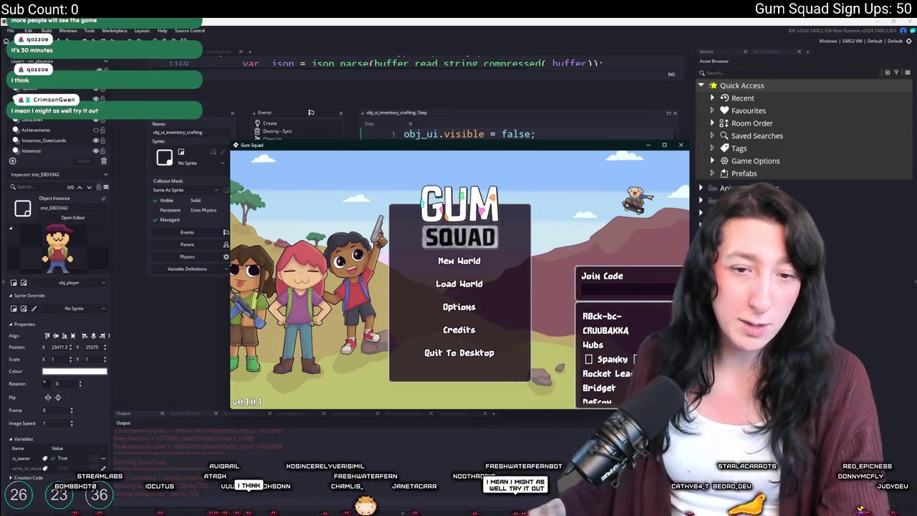
Step: Go fullscreen and create a New World lobby with Lobby Type set to Public
double_click(444, 152)
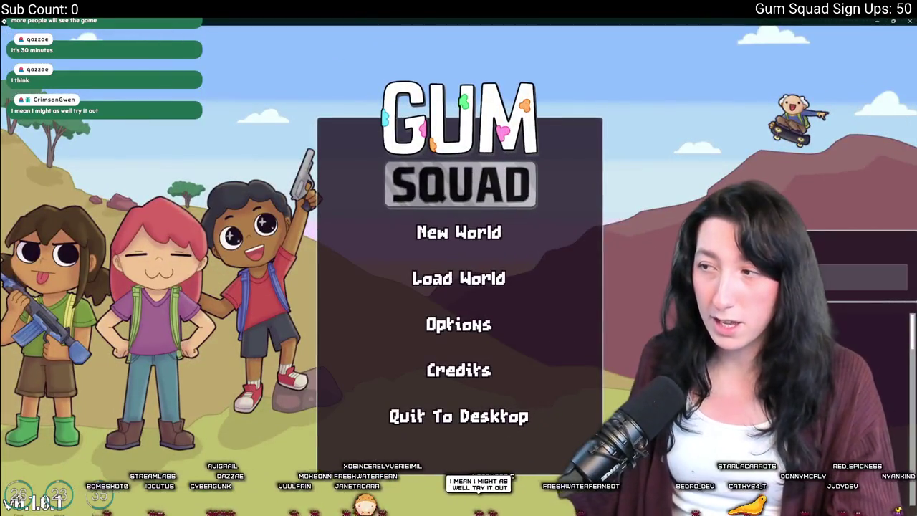
key(Down)
key(Down)
key(Return)
key(Up)
key(Right)
key(Right)
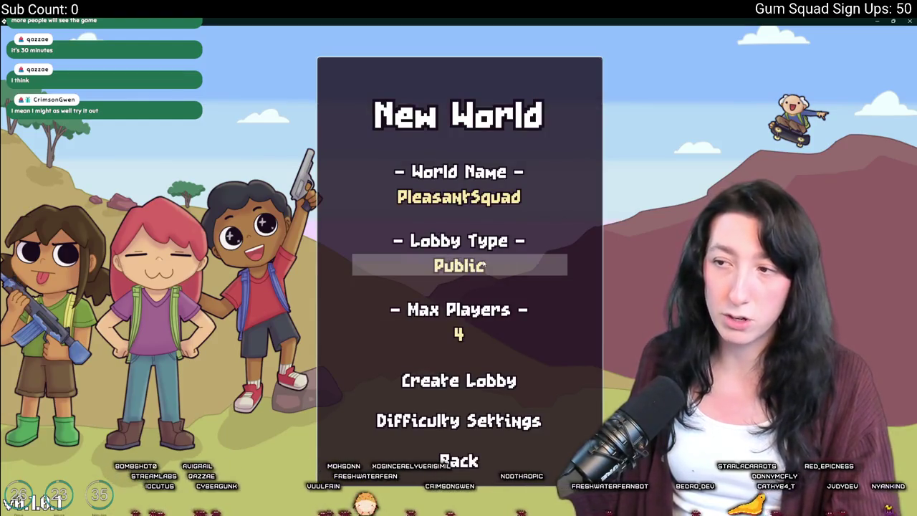
key(Left)
click(479, 387)
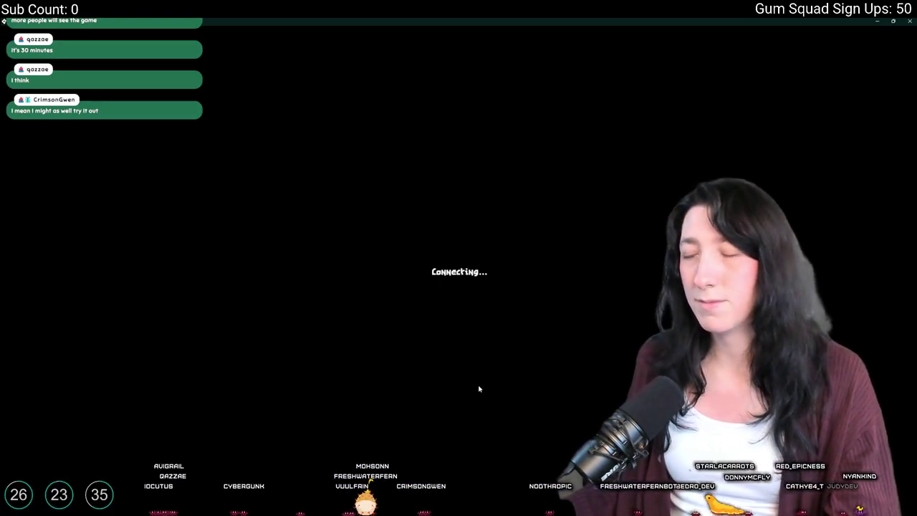
Step: Walk the character around the farm and set a spawn point on the dirt patch
key(Escape)
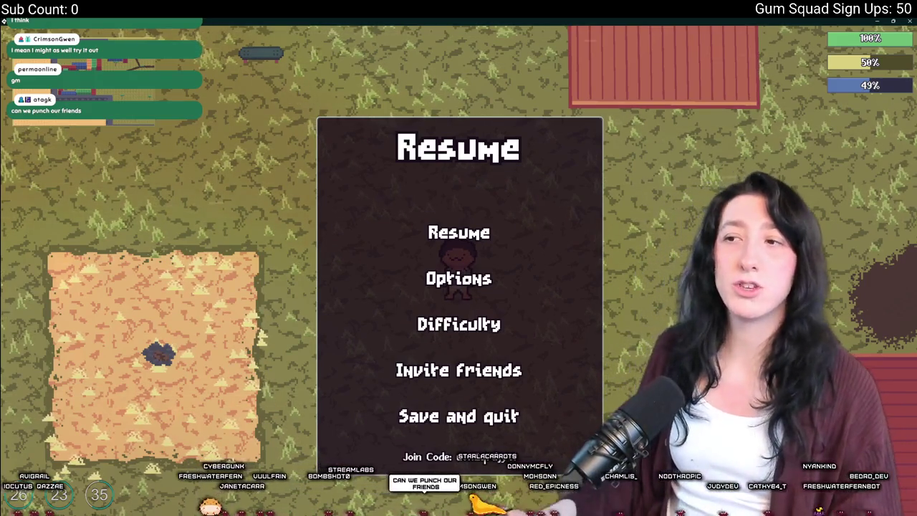
key(Escape)
key(w)
key(a)
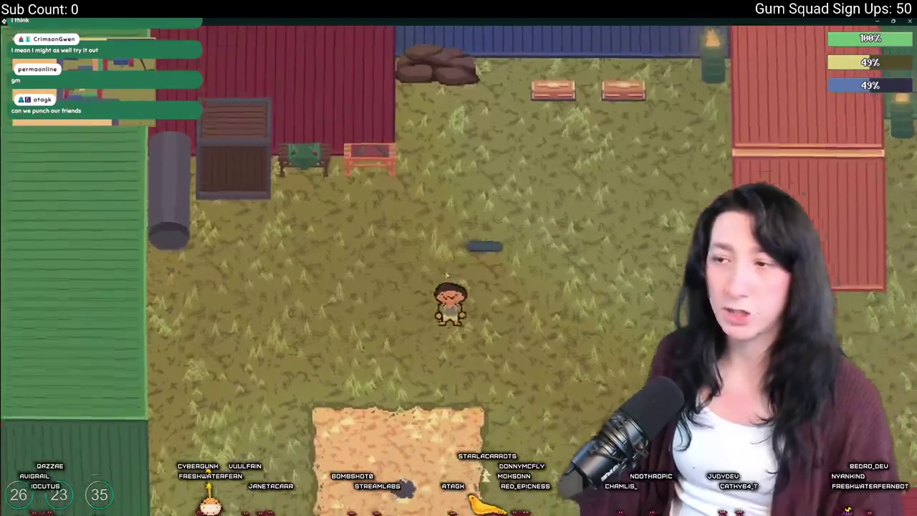
key(s)
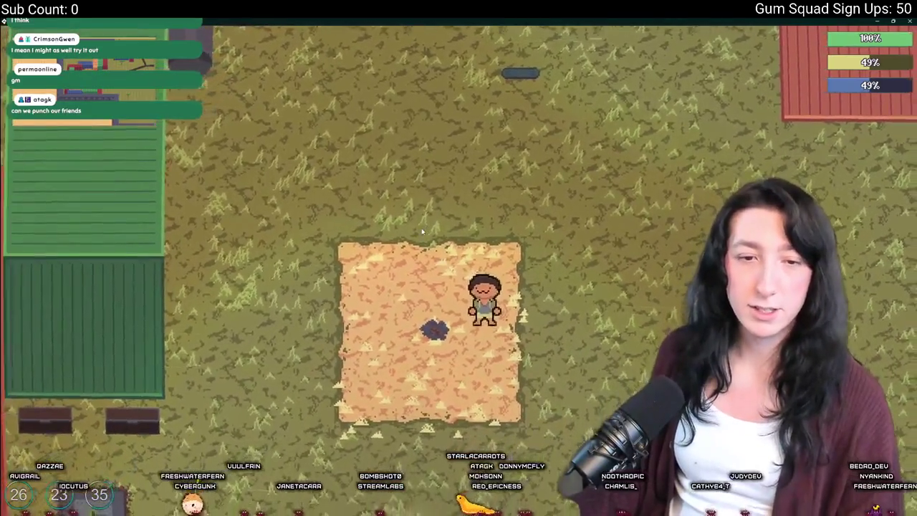
key(w)
key(e)
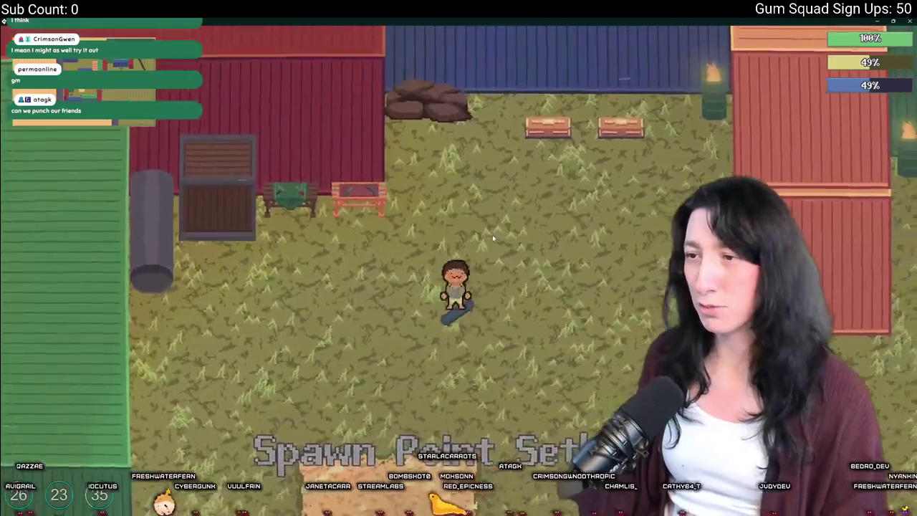
key(w)
key(a)
key(s)
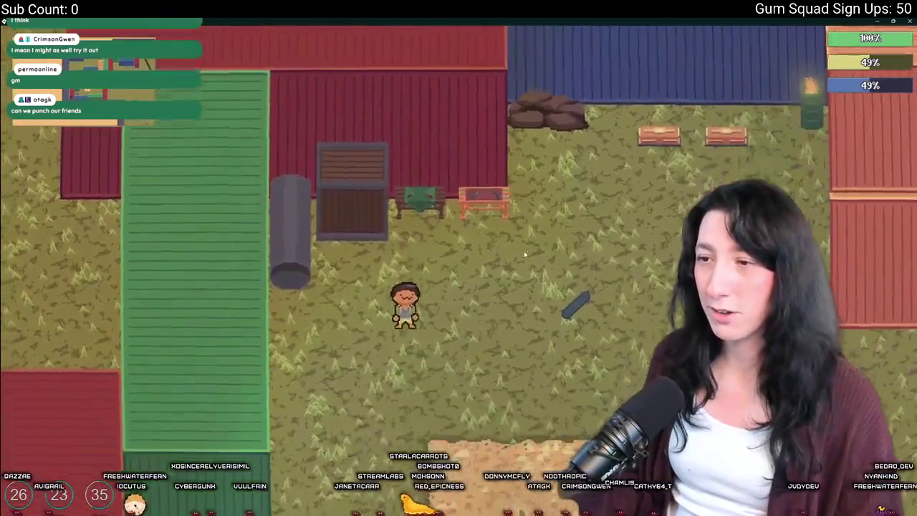
Step: Toggle the inventory panel open and closed, walk past the bench, and leave fullscreen with F11
key(Tab)
key(Tab)
key(Tab)
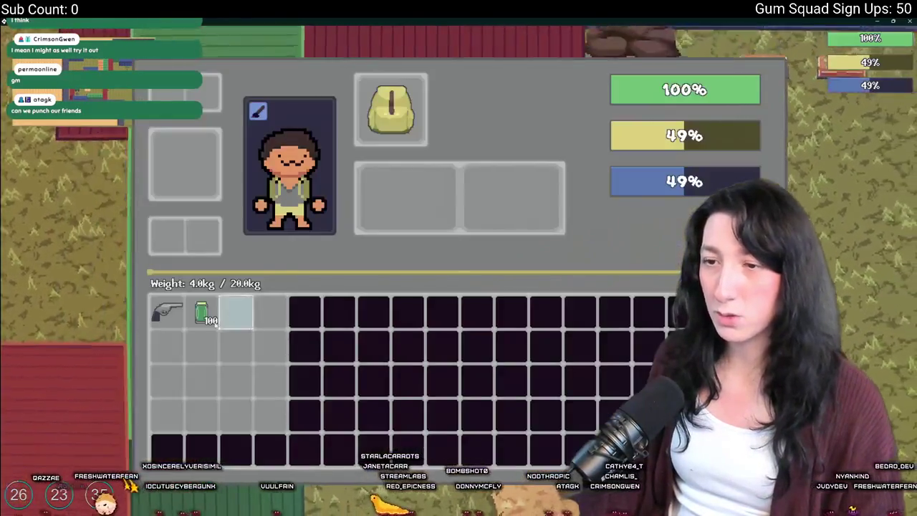
key(Tab)
key(w)
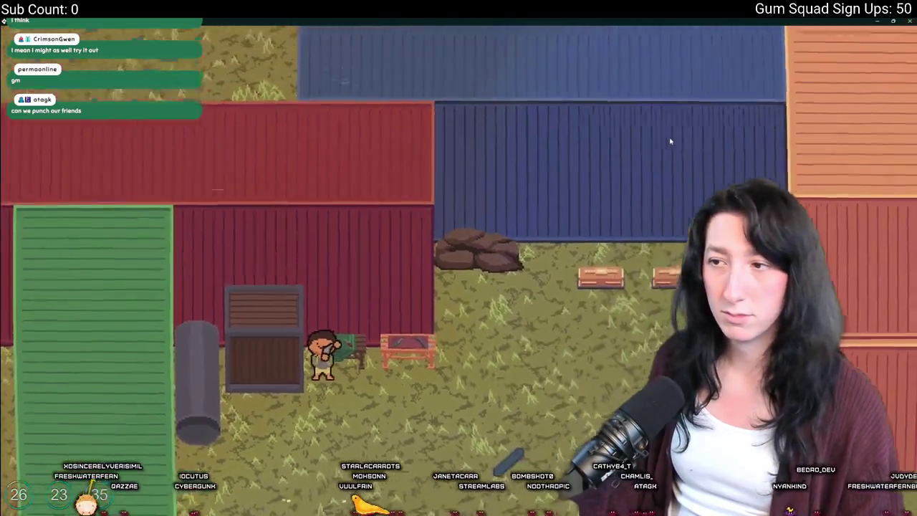
key(d)
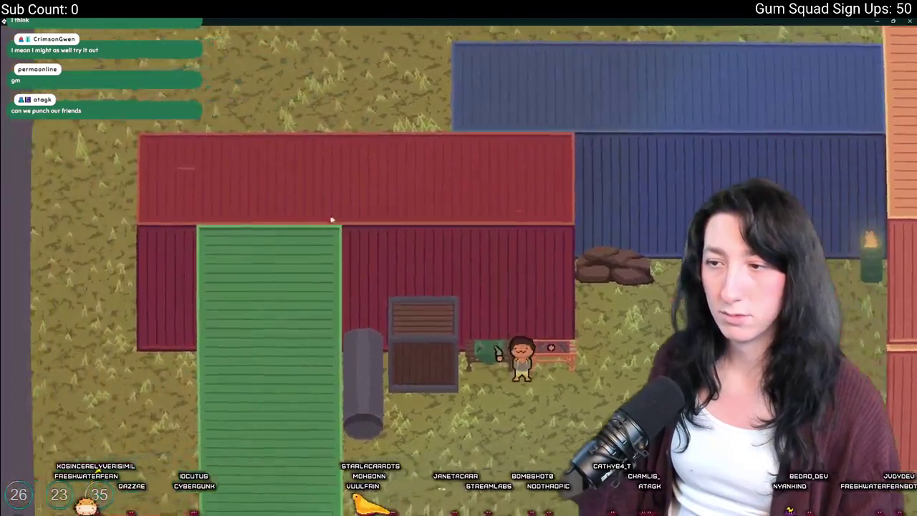
key(a)
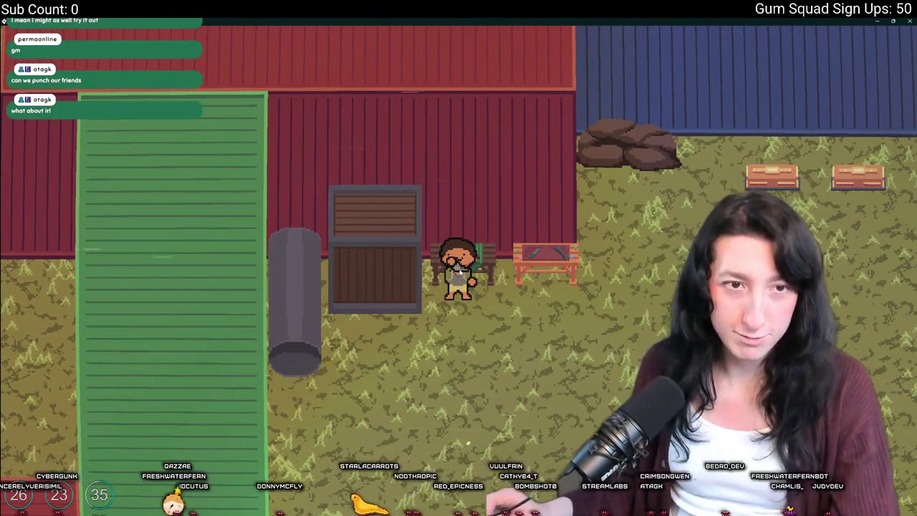
key(F11)
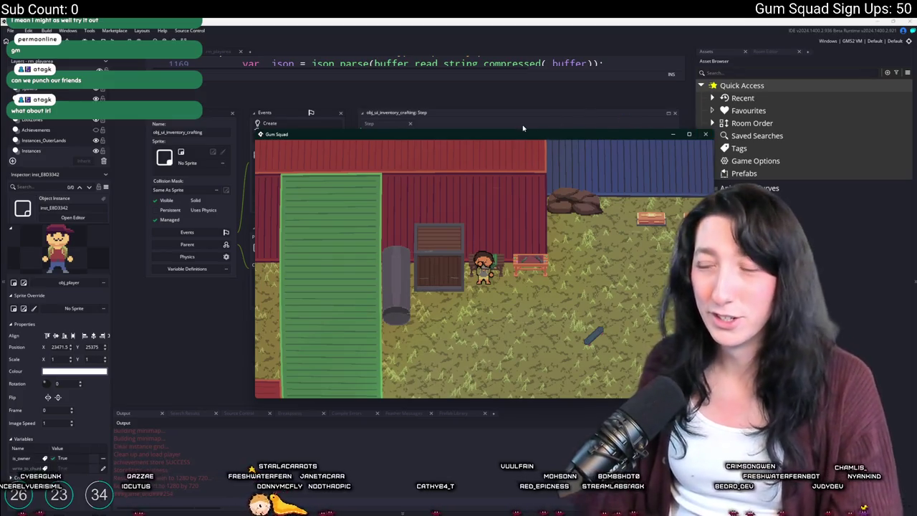
Step: Close the game and delete the obj_ui.visible = false line from the crafting Step event
click(705, 134)
drag(538, 134, 326, 134)
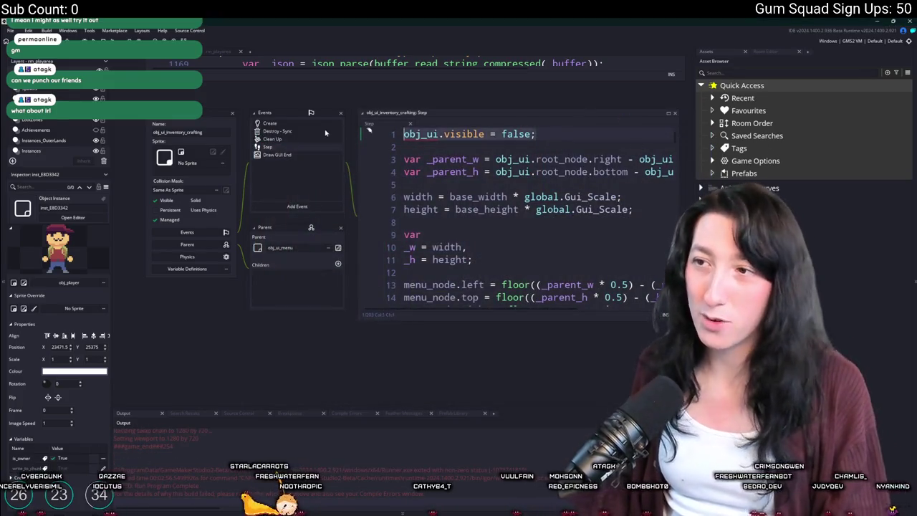
key(Delete)
key(Delete)
key(Delete)
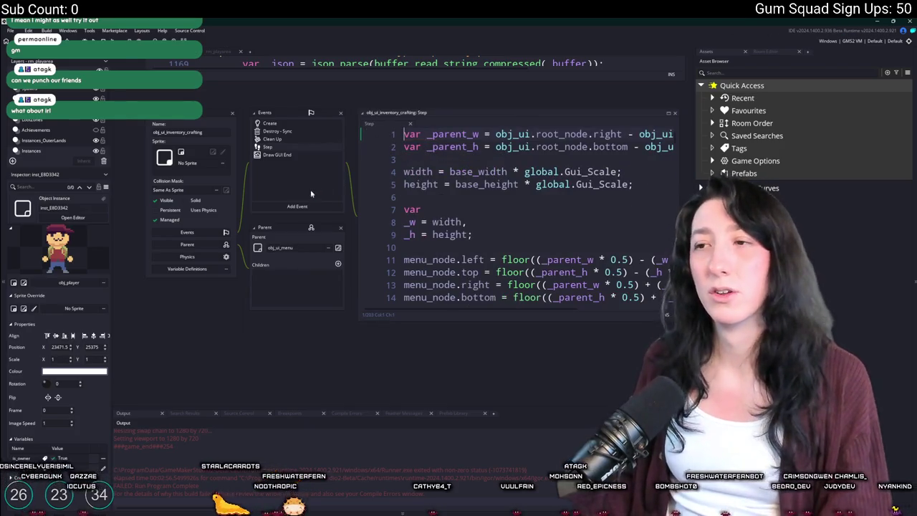
Step: Open obj_ui_inventory_player's Step event, then the obj_player object, via the asset search
key(ctrl+t)
text(obj_p)
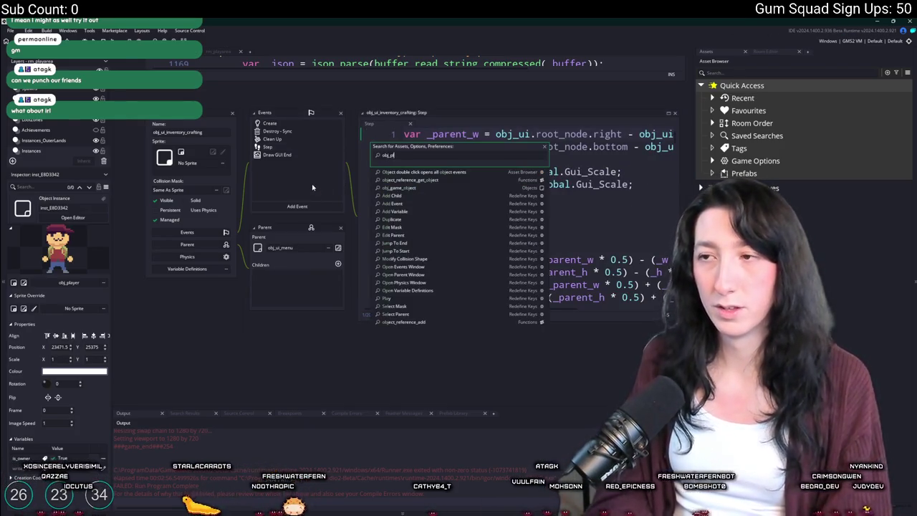
text(in)
text(obj)
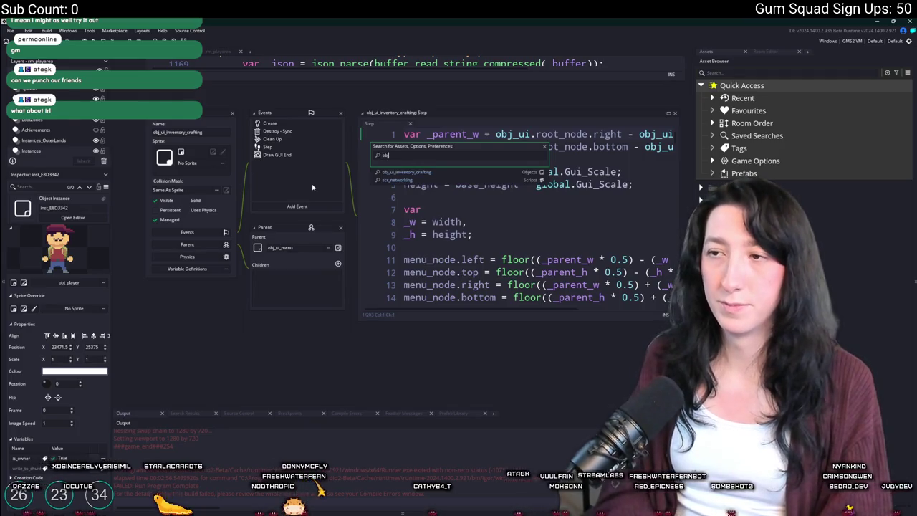
text(nventor)
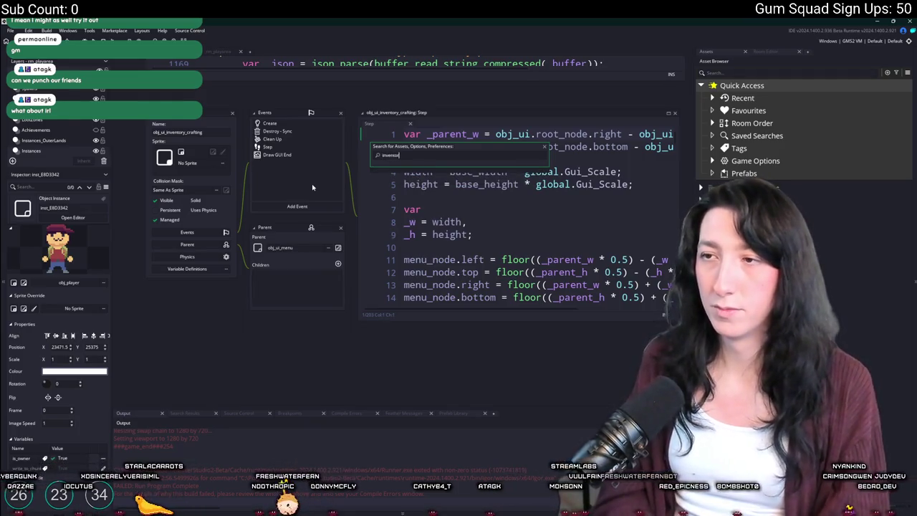
text(y)
key(Down)
key(Down)
key(Down)
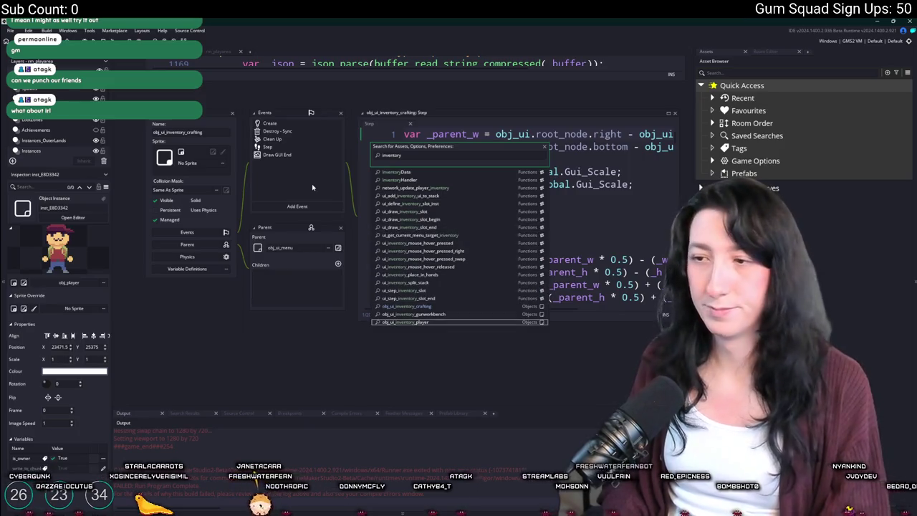
key(Return)
click(286, 164)
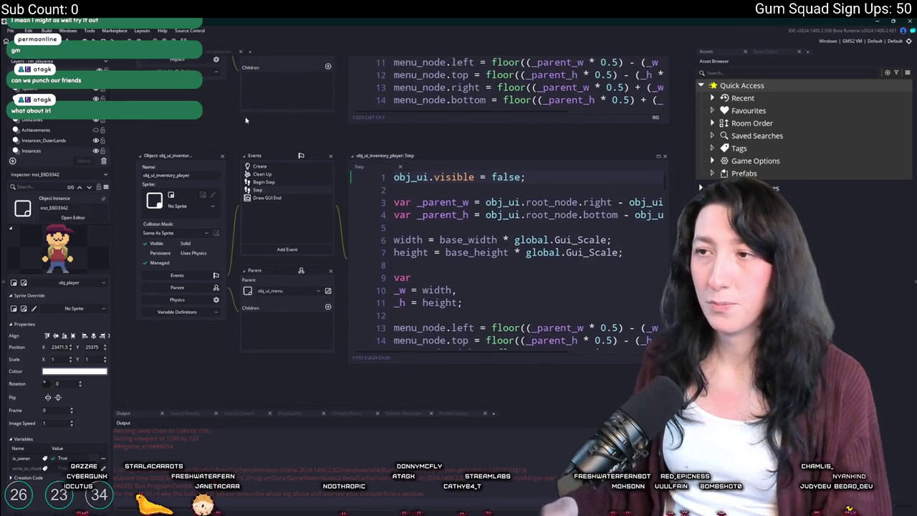
key(ctrl+t)
text(obj_ui)
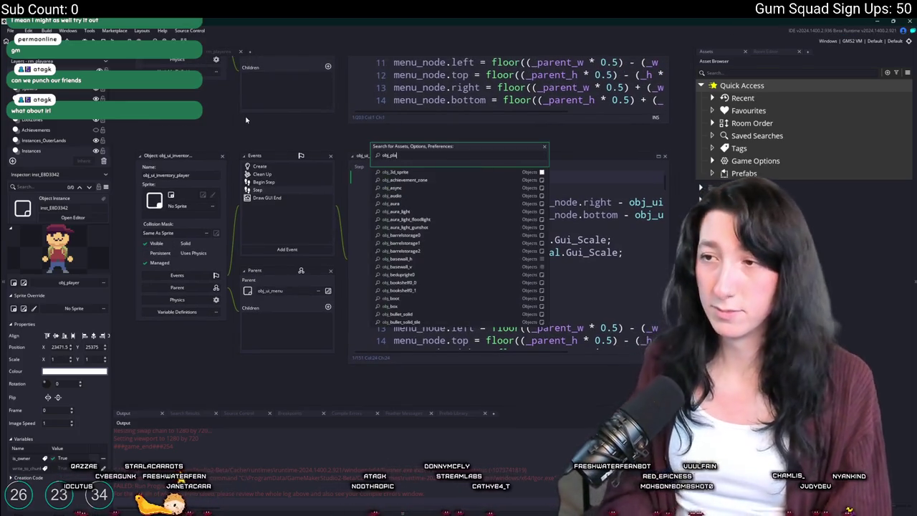
key(Return)
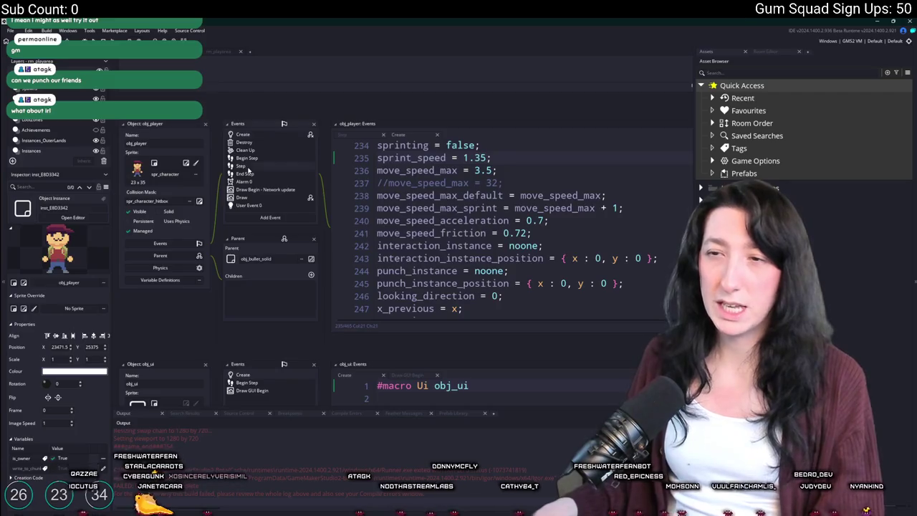
Step: Open obj_player's Step event full-width and review the looking_direction uses around lines 74–81
click(241, 166)
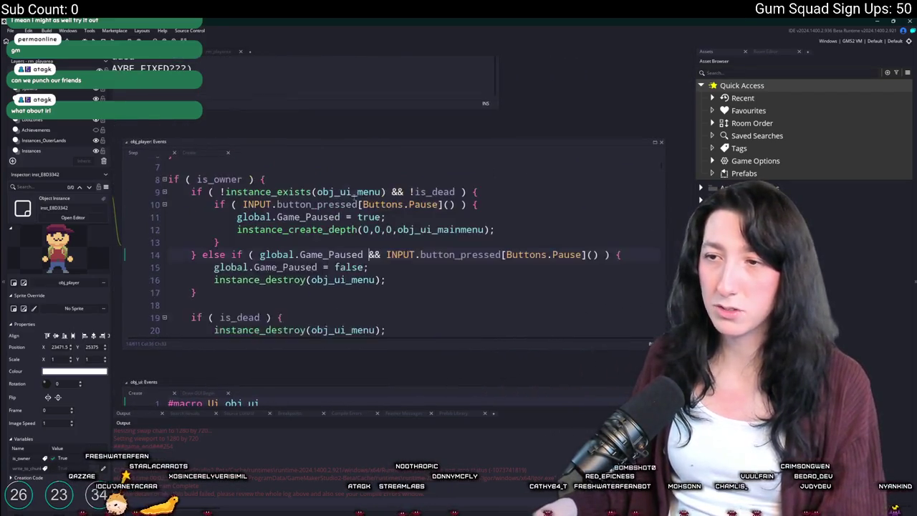
scroll(369, 255, up, 1)
click(654, 143)
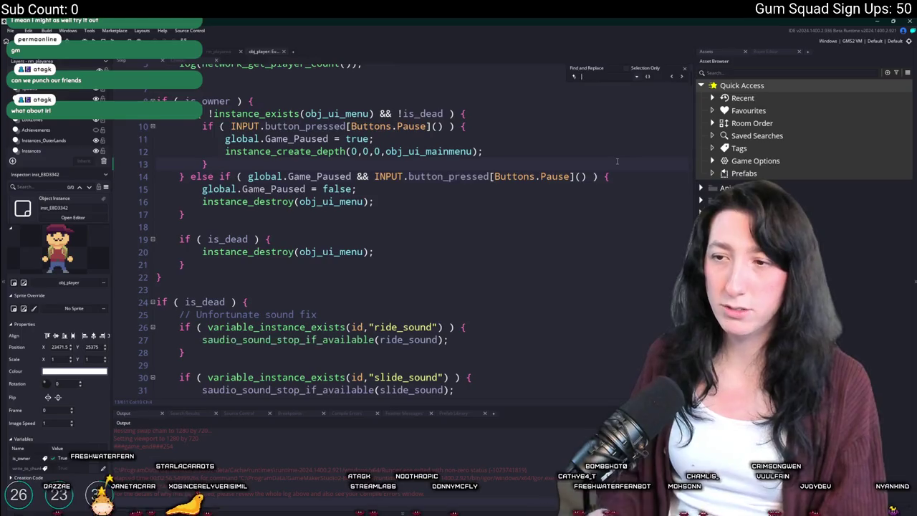
text(looking_direction)
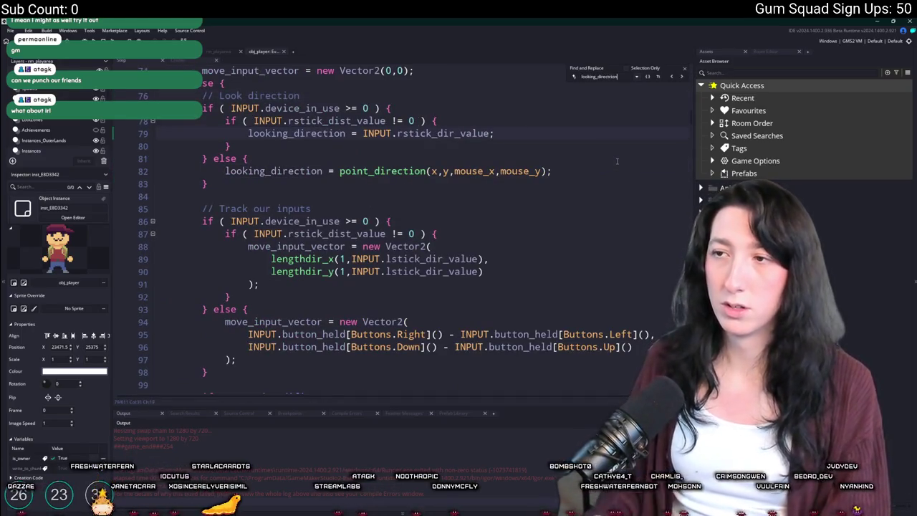
scroll(430, 215, up, 3)
click(224, 185)
click(280, 272)
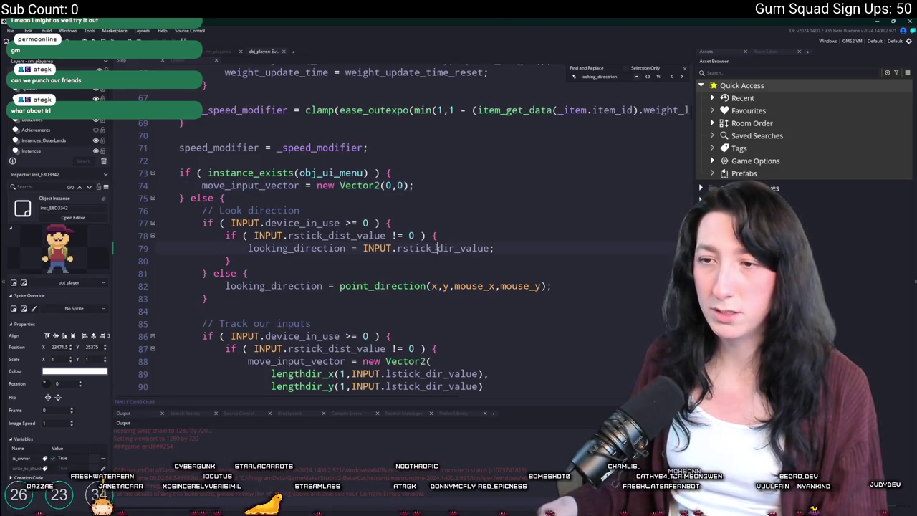
click(280, 285)
click(486, 185)
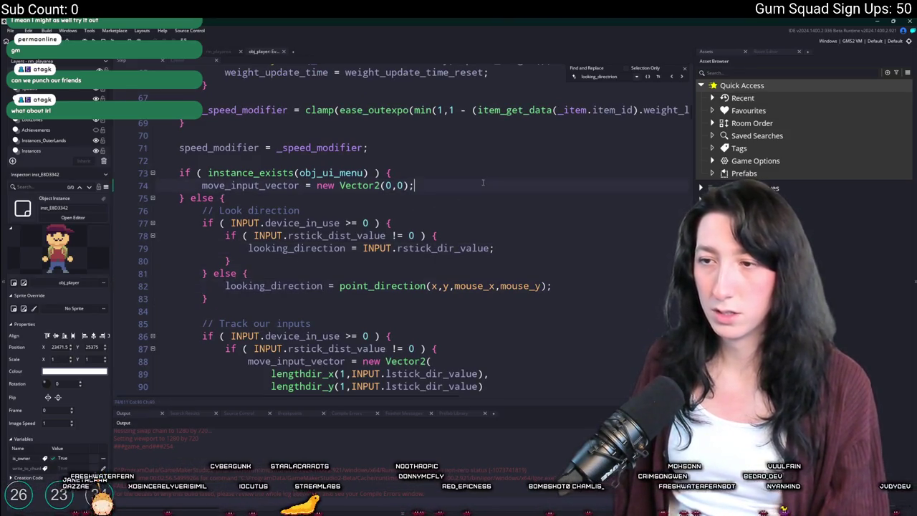
key(Return)
key(BackSpace)
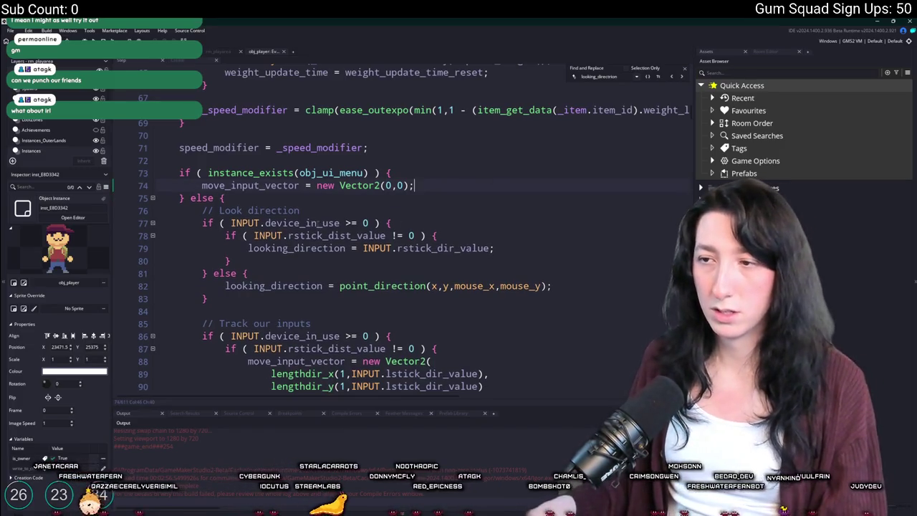
scroll(204, 203, down, 5)
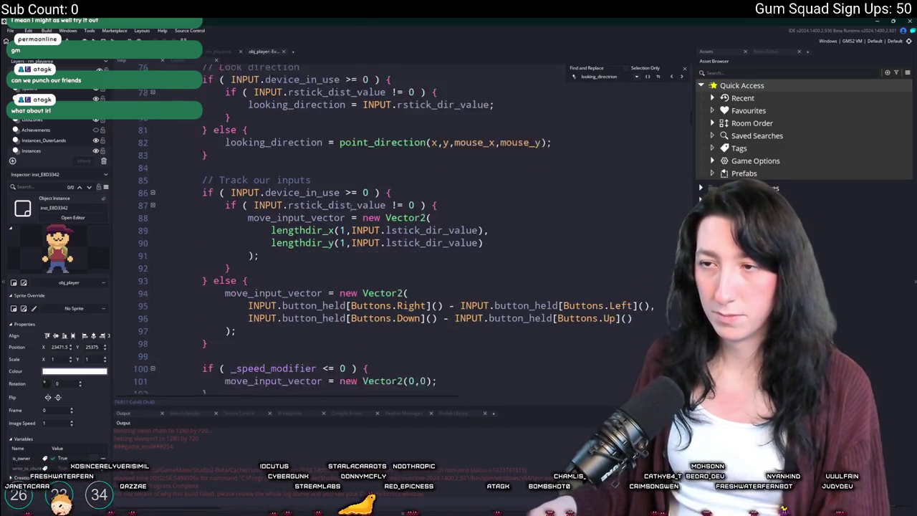
scroll(203, 202, down, 7)
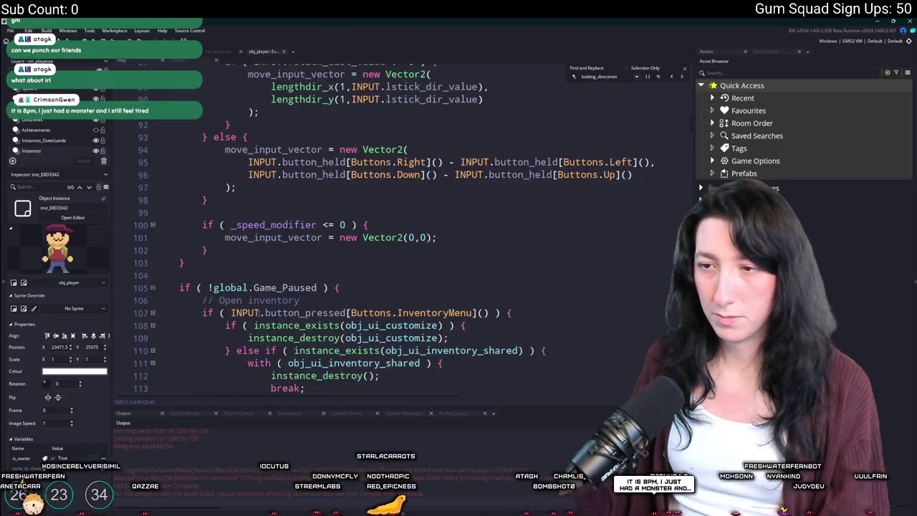
scroll(337, 293, down, 20)
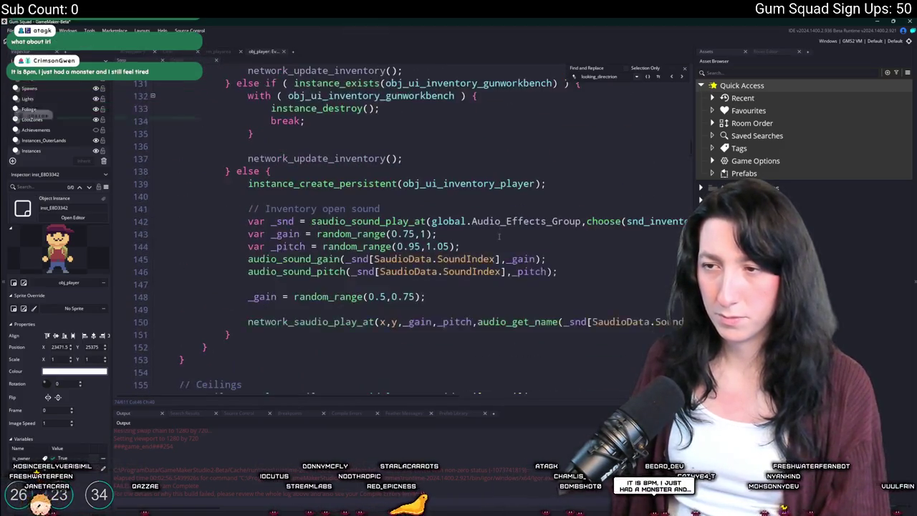
scroll(559, 172, down, 4)
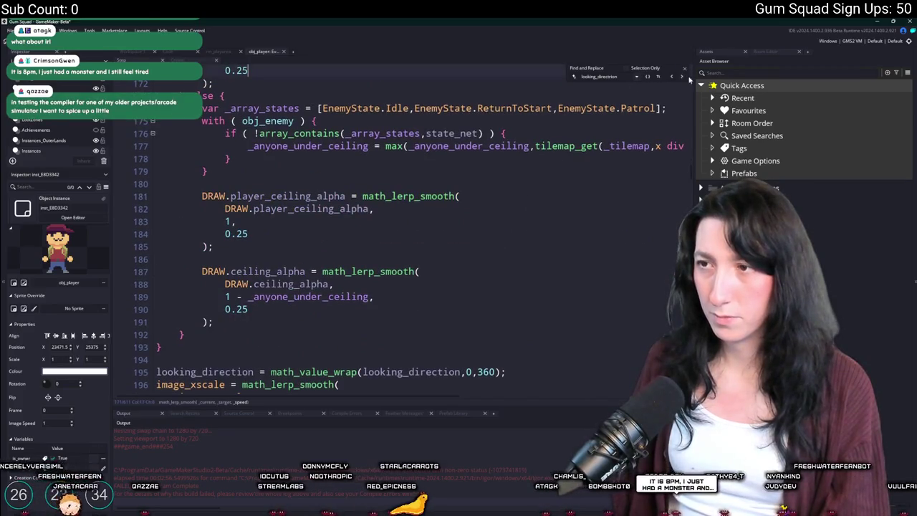
Step: Search the player code for image_x, scroll through the matches, then close the search
text(image_xscale)
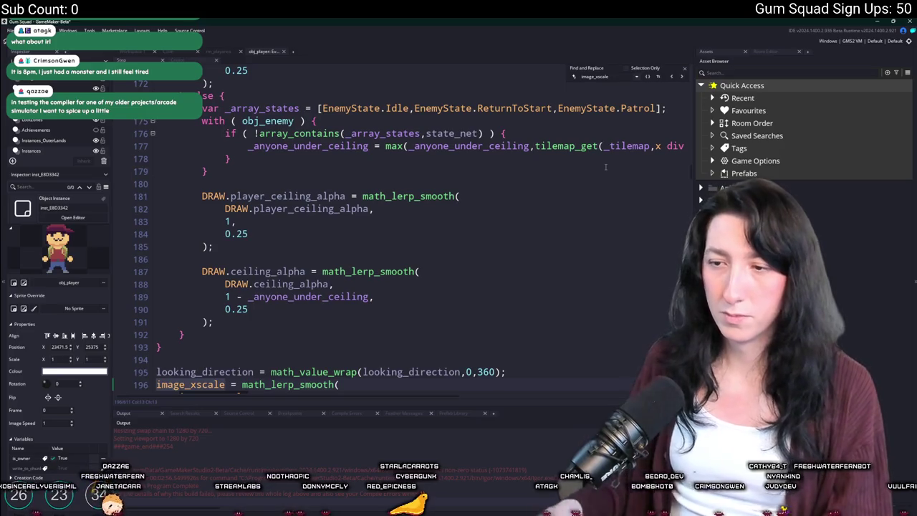
scroll(606, 167, down, 8)
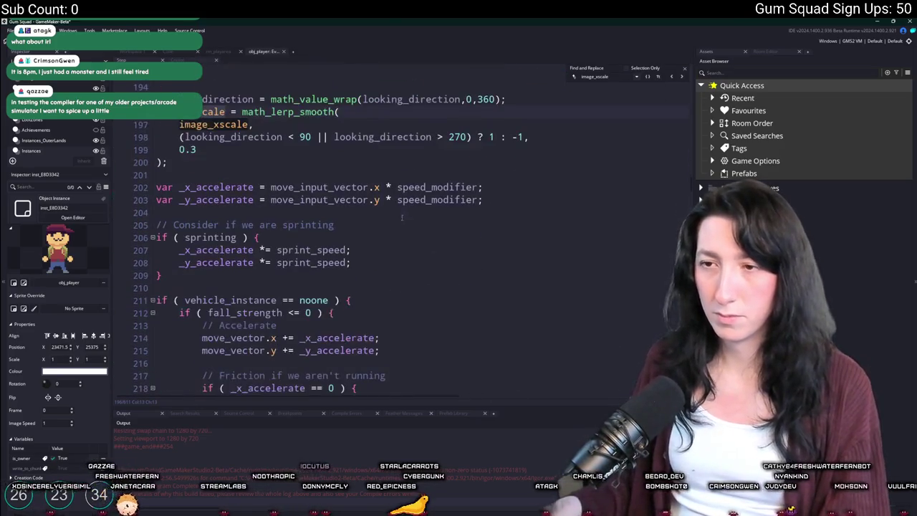
click(240, 136)
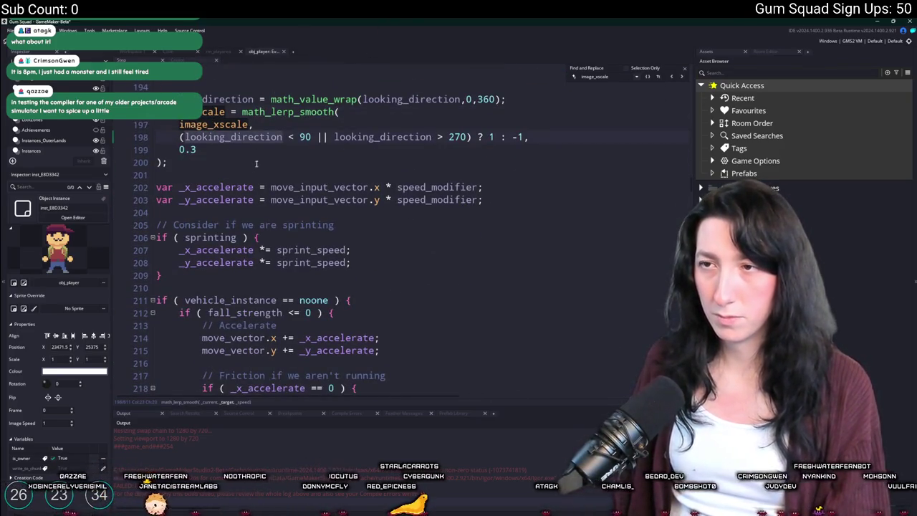
scroll(226, 167, down, 2)
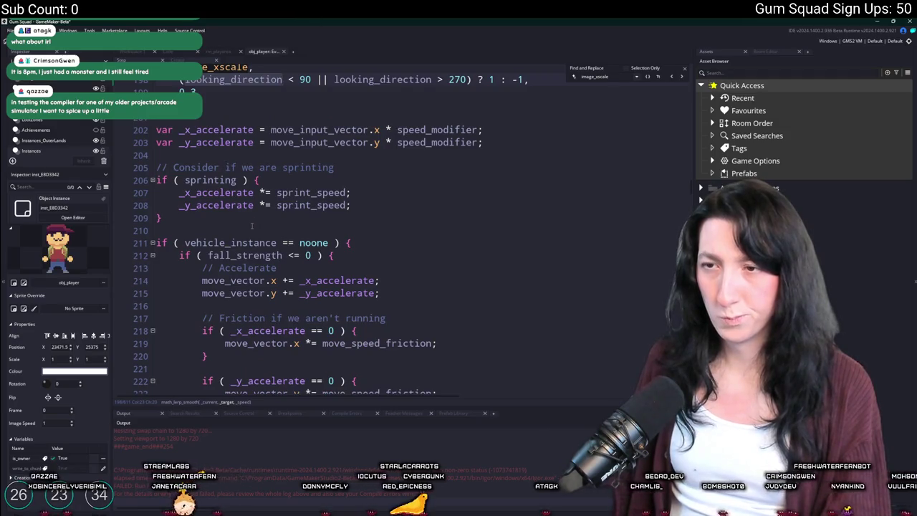
scroll(399, 239, down, 8)
scroll(399, 239, down, 12)
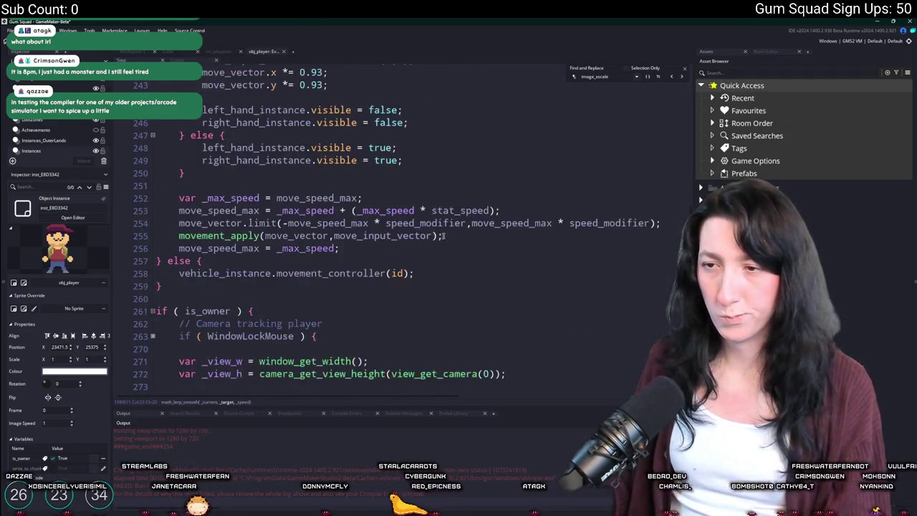
click(687, 73)
scroll(430, 236, down, 6)
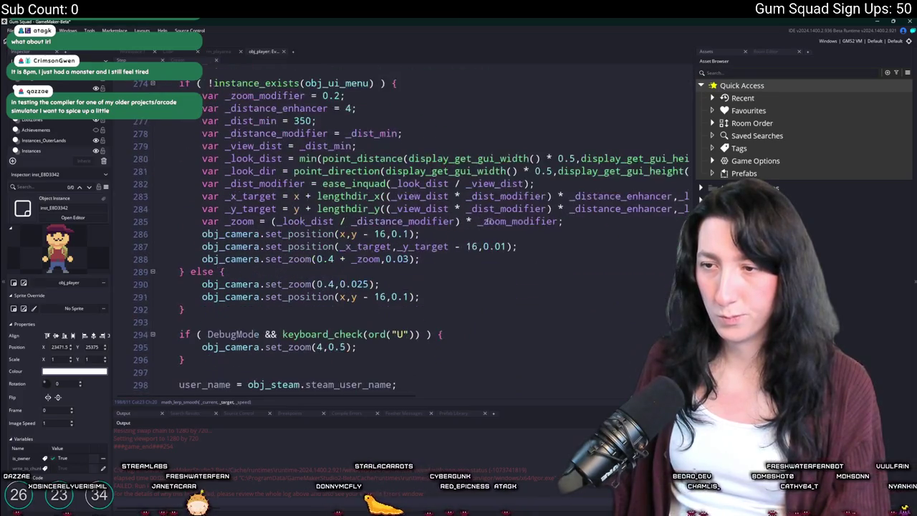
click(393, 263)
text(obj_ha)
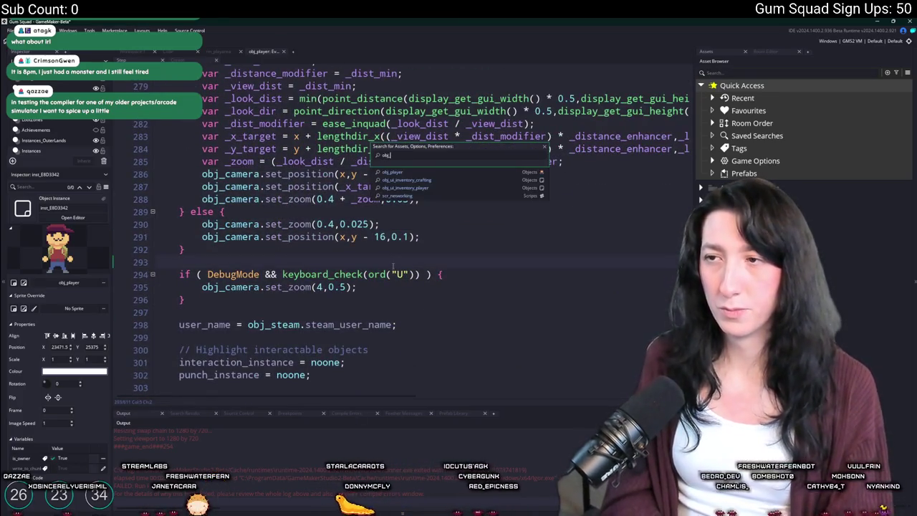
Step: Show obj_hand with its Create, Clean Up, End Step and Draw events, then switch to the Steam page
key(ctrl+Tab)
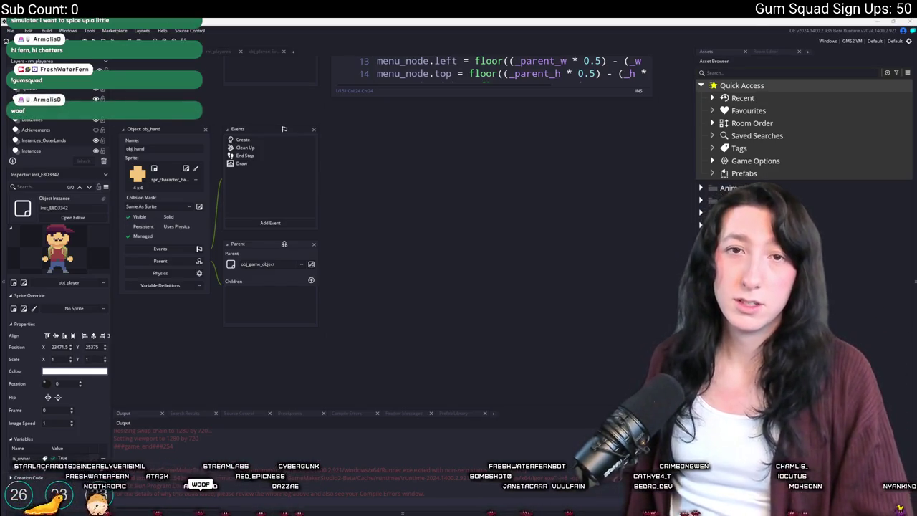
key(alt+Tab)
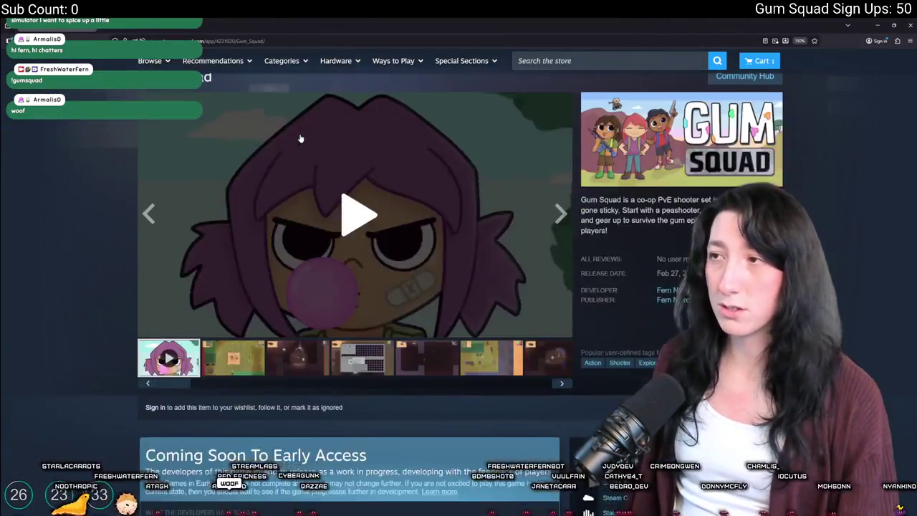
Step: Reset the Gum Squad store page to 100% zoom, expand the Early Access explanation, then return to GameMaker
key(ctrl+minus)
key(ctrl+minus)
key(ctrl+minus)
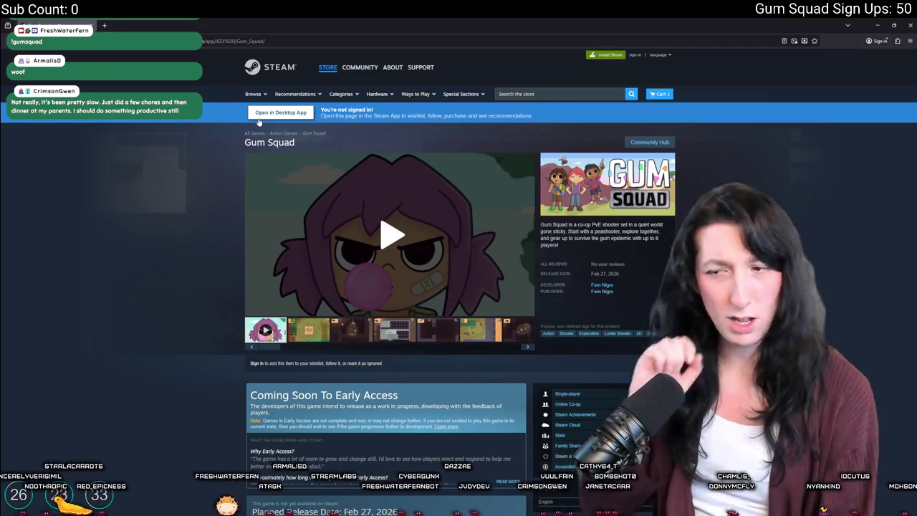
scroll(322, 359, down, 4)
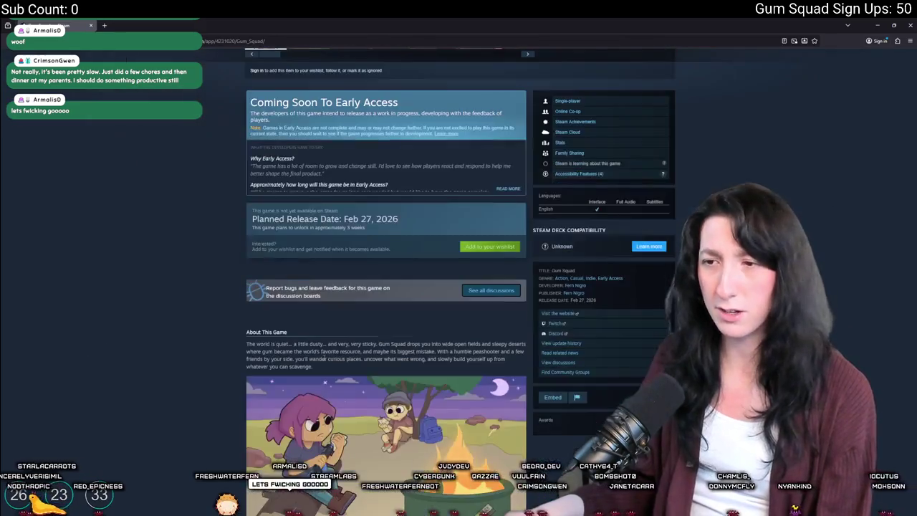
scroll(334, 164, down, 3)
scroll(334, 164, up, 3)
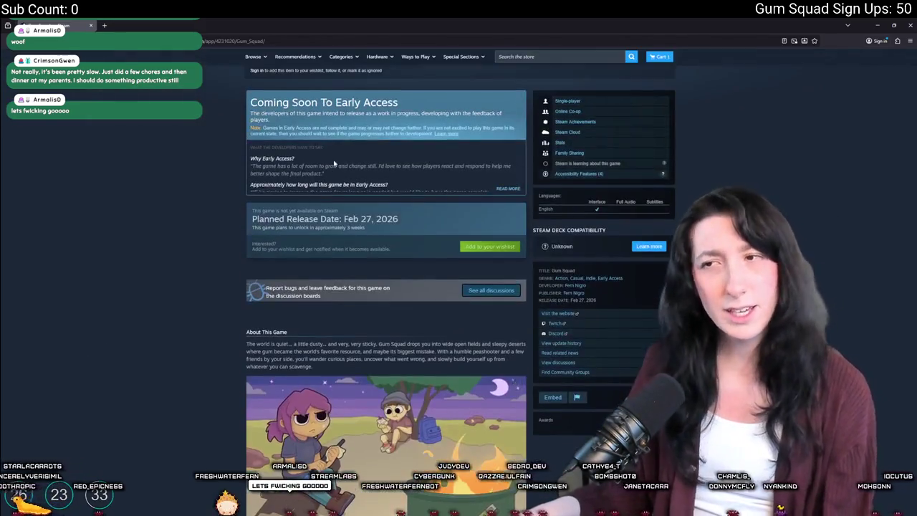
click(508, 189)
scroll(323, 370, up, 4)
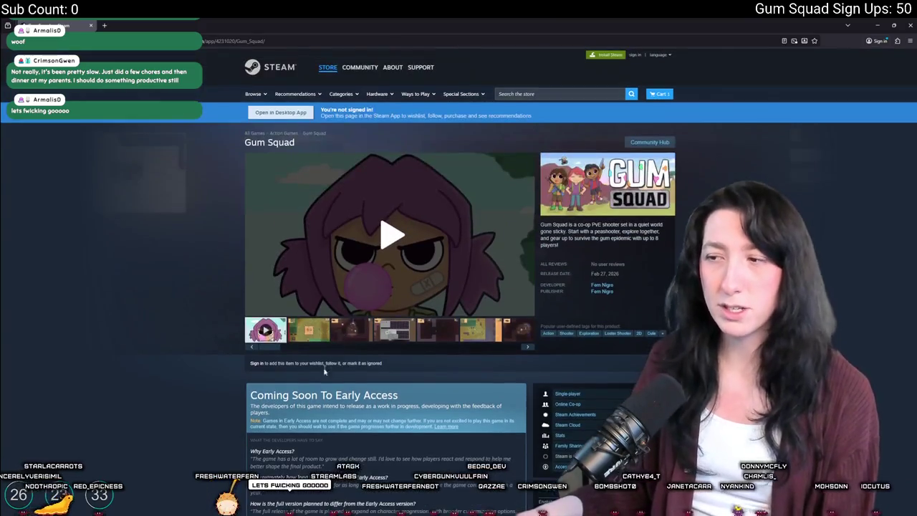
key(alt+Tab)
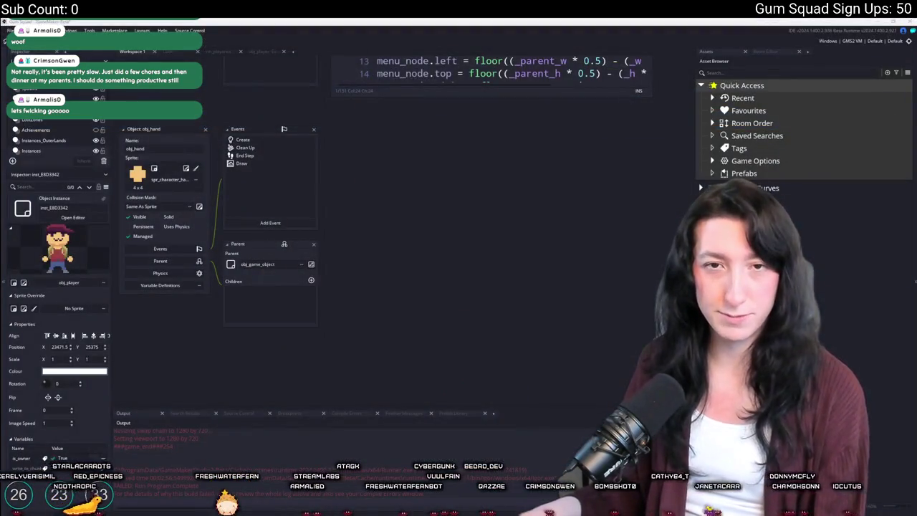
Step: Open an object event's code in an enlarged editor and read down past the visible = player.visible line
double_click(267, 164)
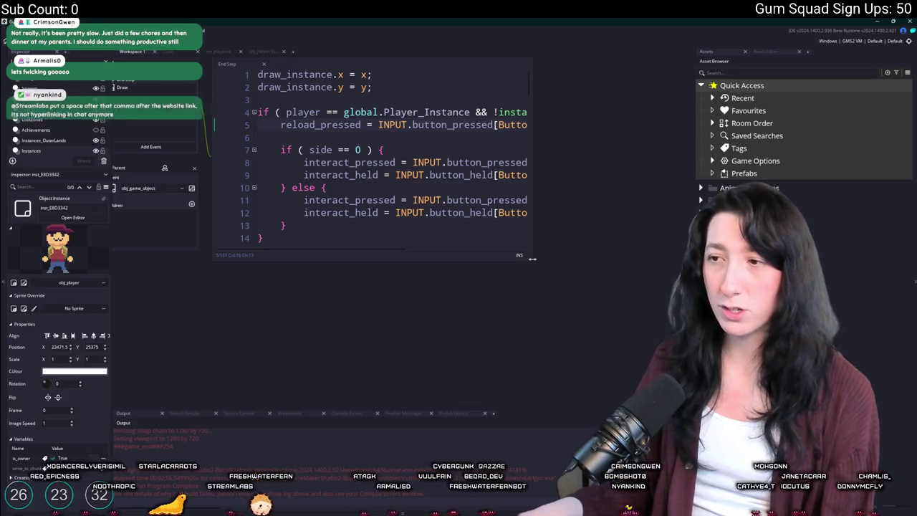
drag(534, 262, 681, 399)
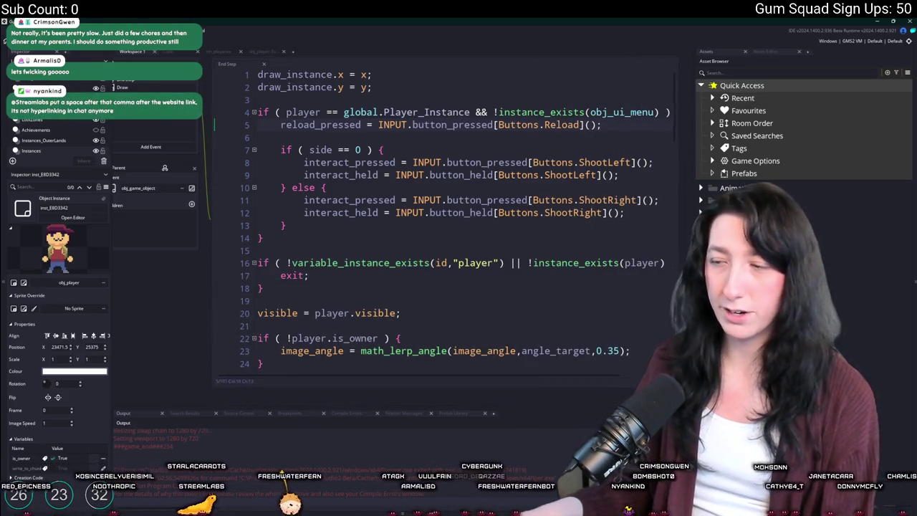
scroll(553, 259, down, 2)
click(552, 256)
scroll(553, 259, down, 4)
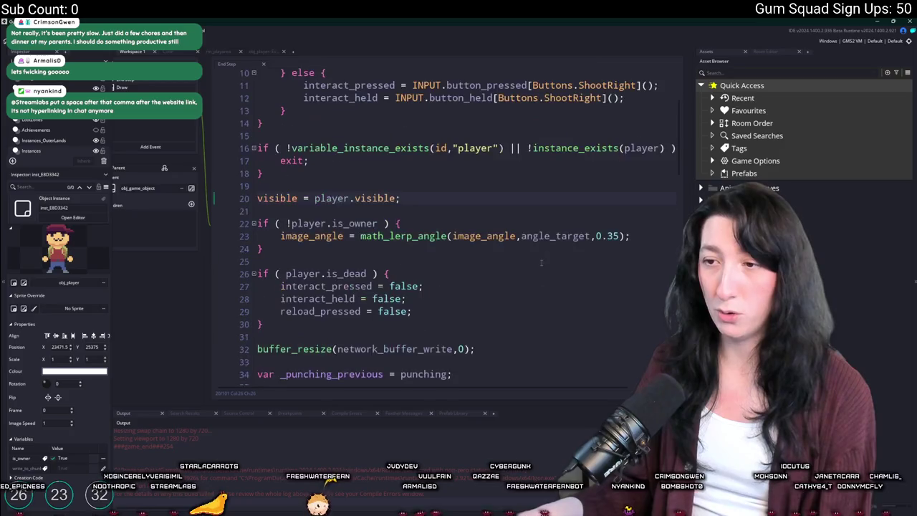
scroll(448, 217, down, 2)
Step: Scroll through the code around the buffer_resize line 32, then open obj_hand's Draw event code
click(447, 217)
scroll(445, 227, down, 3)
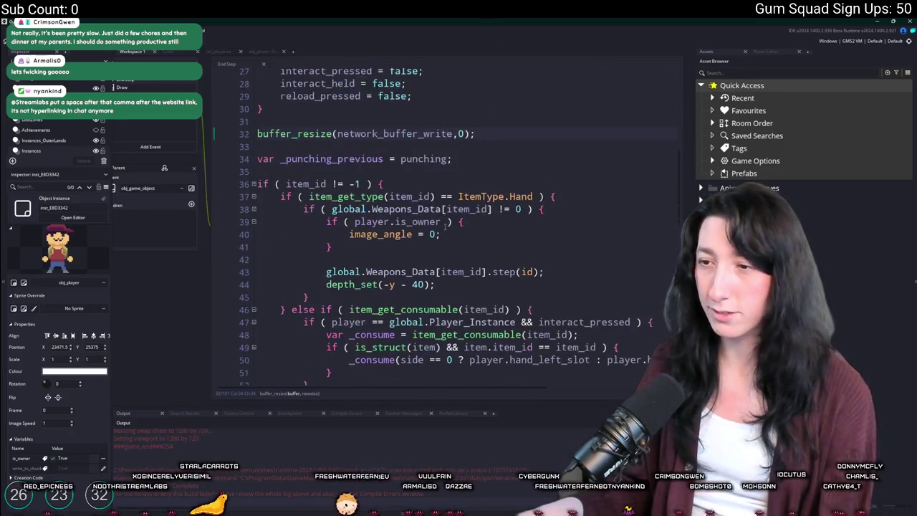
scroll(421, 167, down, 9)
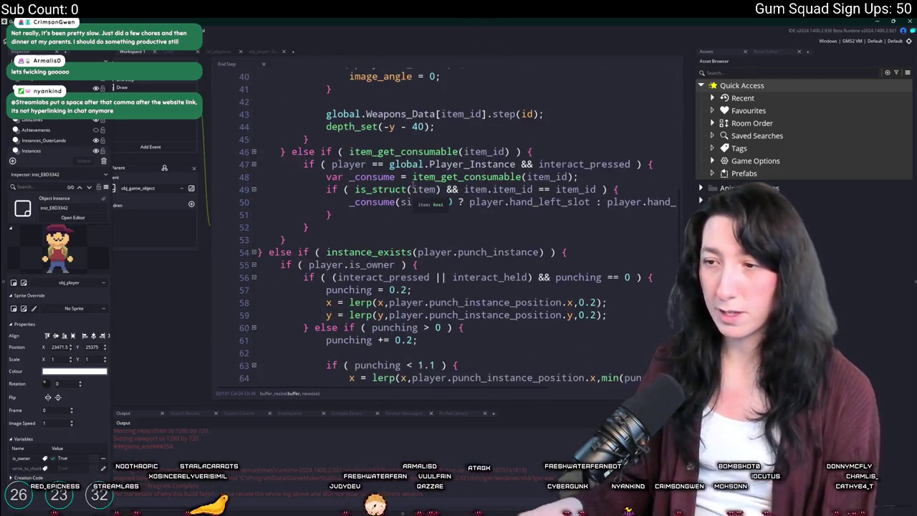
scroll(402, 164, down, 8)
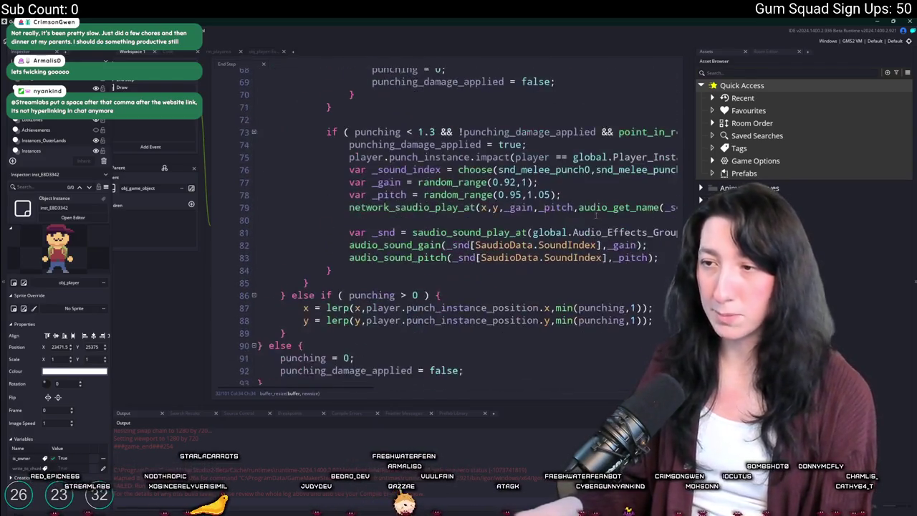
scroll(482, 230, up, 16)
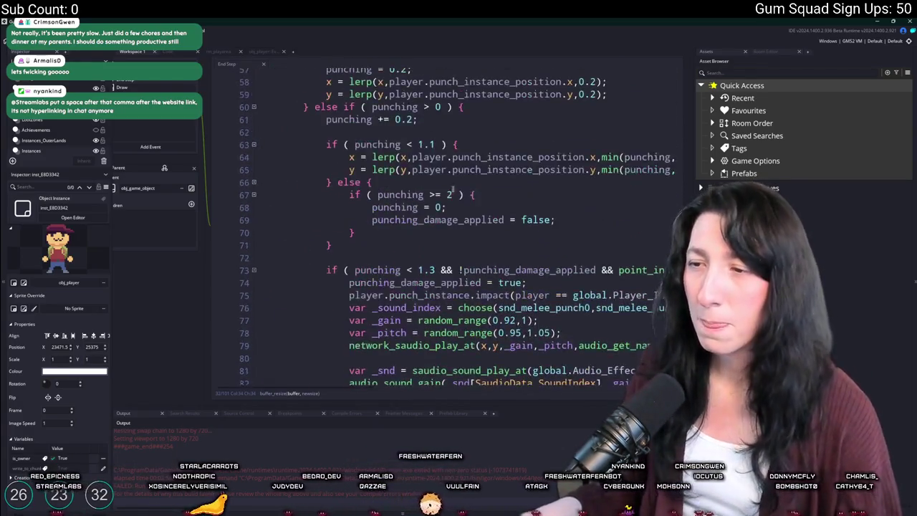
scroll(424, 187, up, 7)
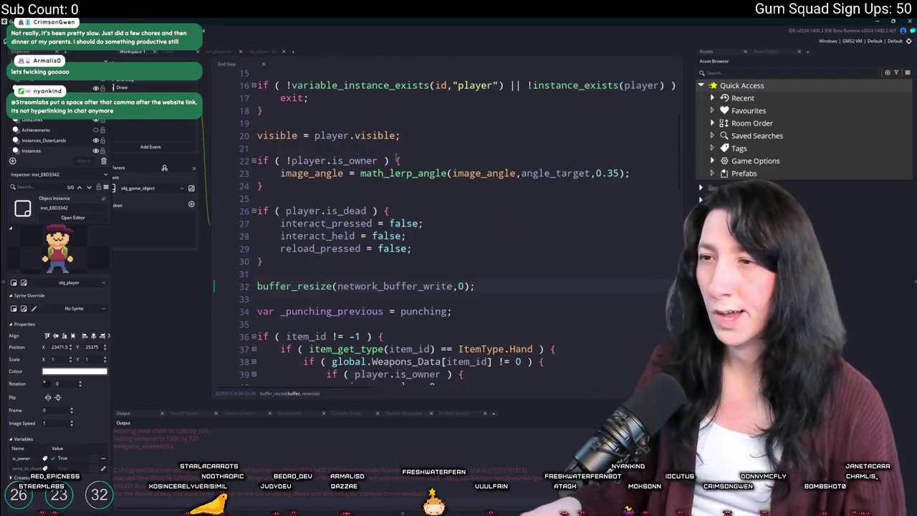
scroll(363, 170, up, 3)
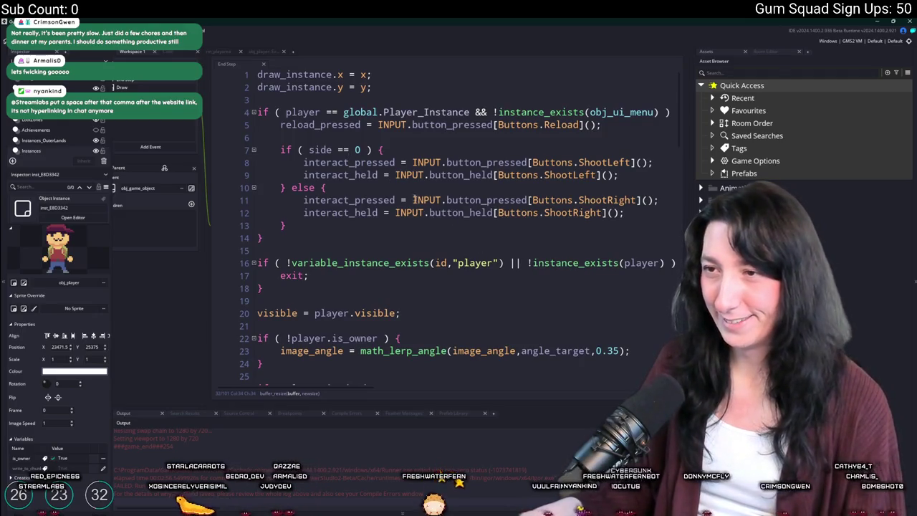
click(213, 180)
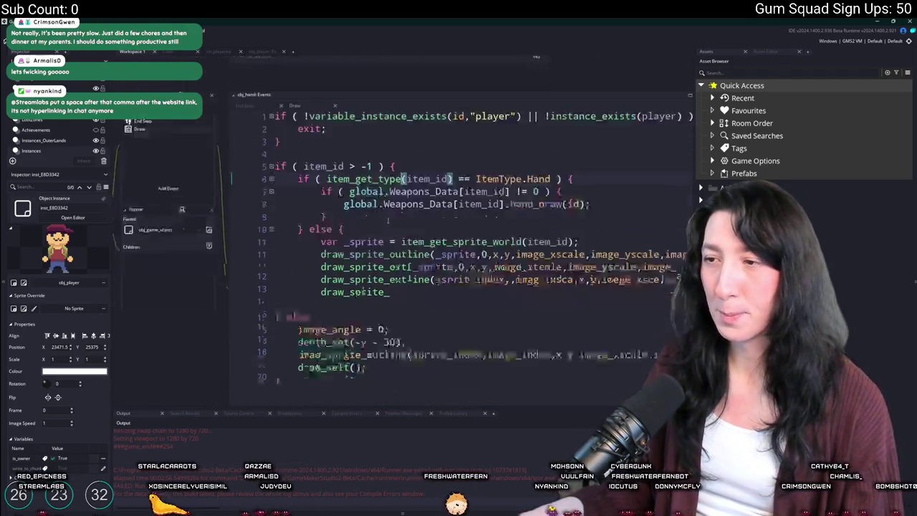
Step: Open the scr_weapon_peashooter script from the asset search and expand it to fill the workspace
scroll(456, 212, up, 3)
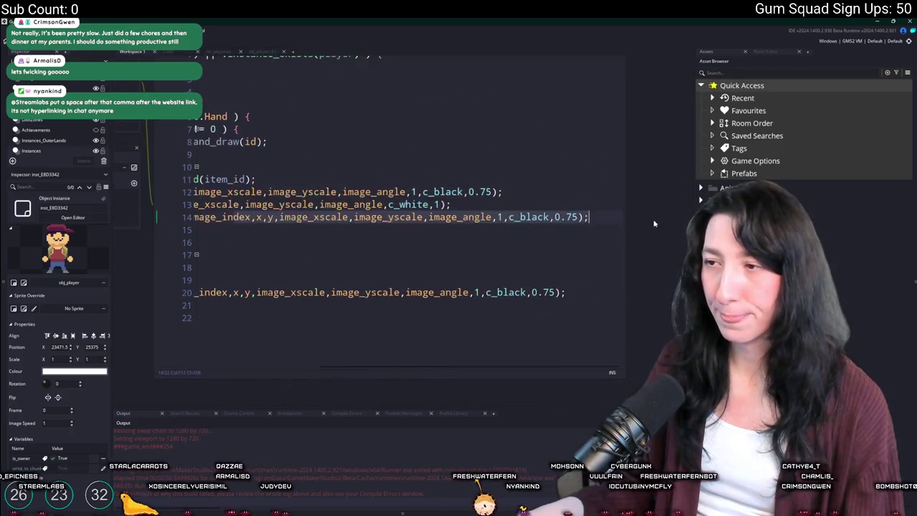
key(ctrl+t)
text(peashooter)
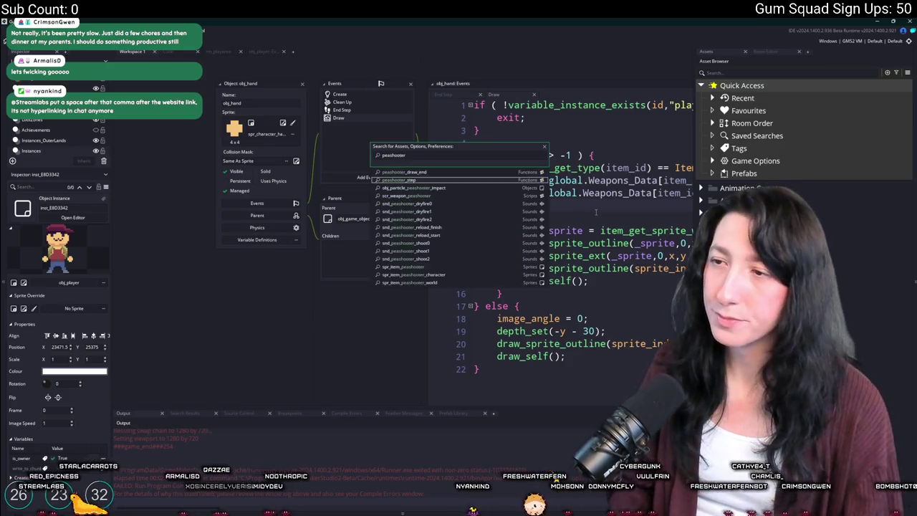
key(Return)
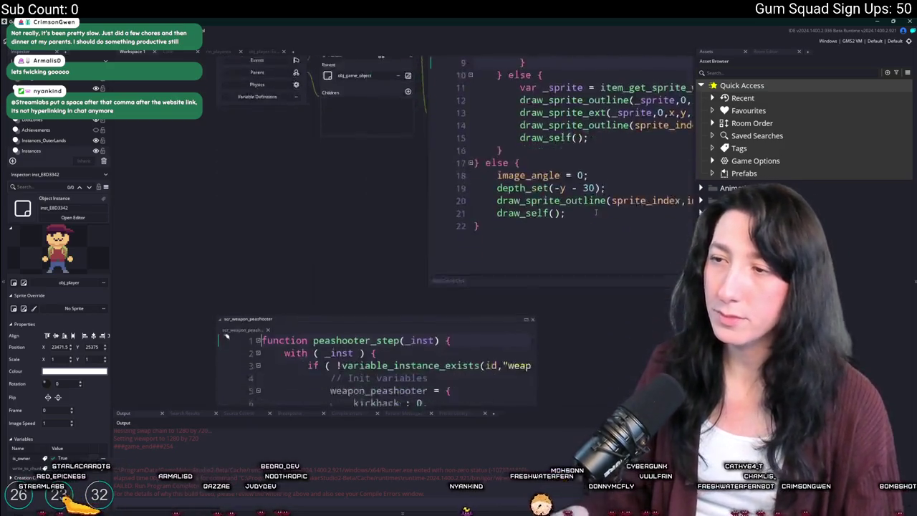
click(526, 122)
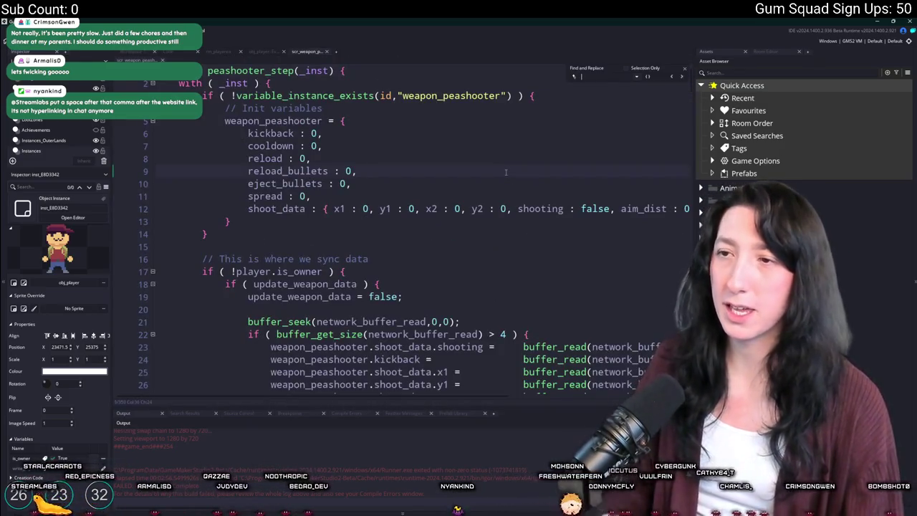
Step: Search the peashooter script for image_x, review the matches, then return to Workspace 1
text(image_xsca)
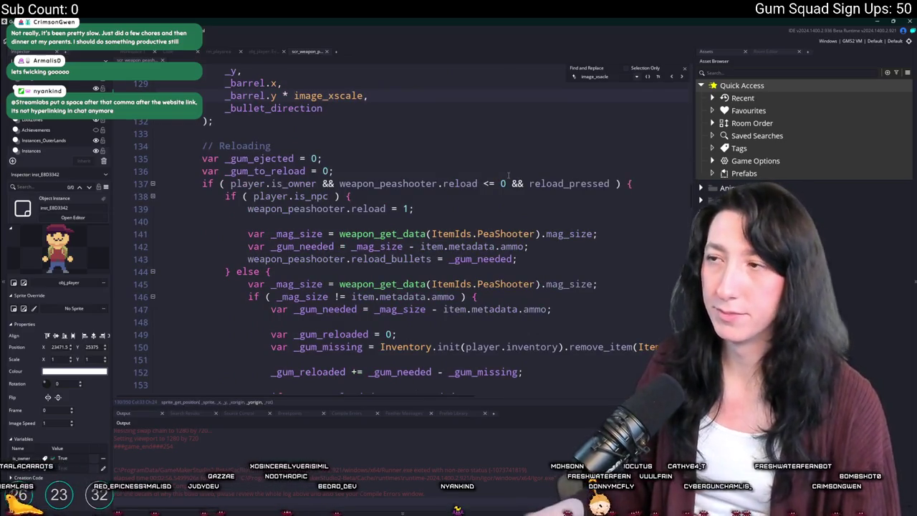
key(BackSpace)
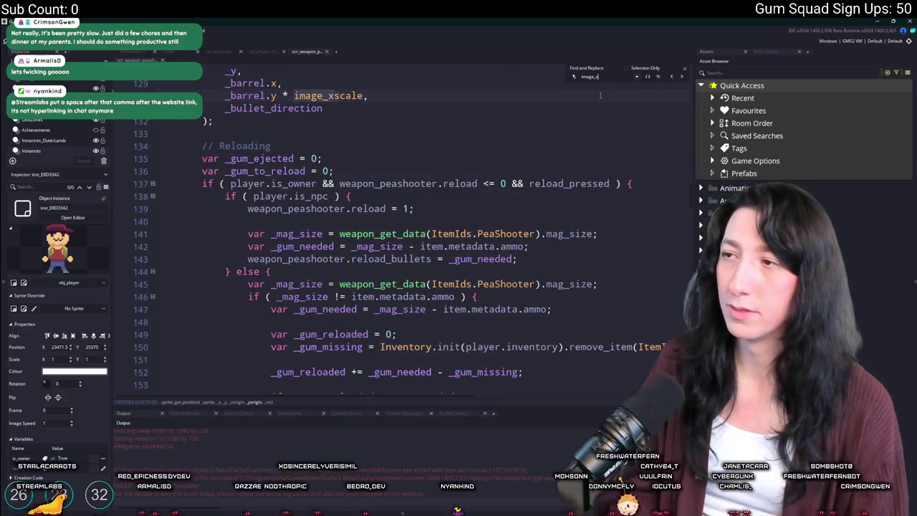
scroll(601, 95, up, 4)
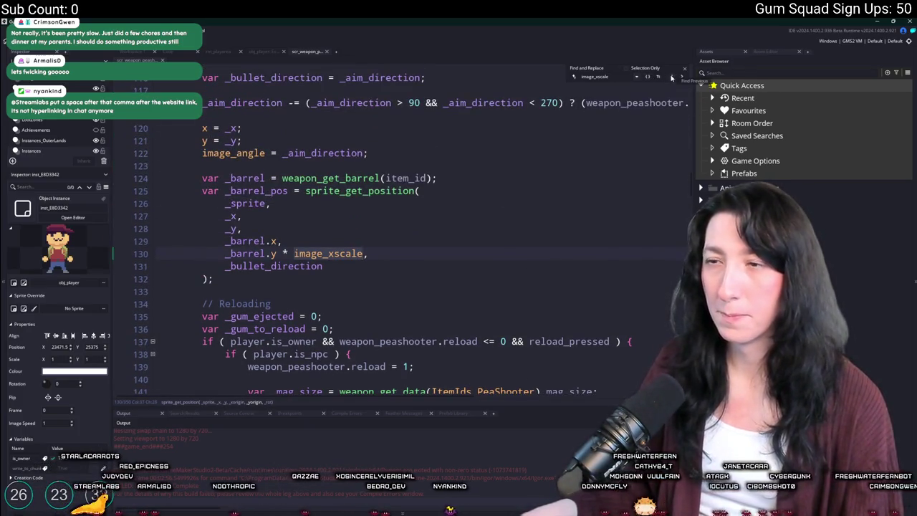
scroll(676, 77, up, 1)
key(Escape)
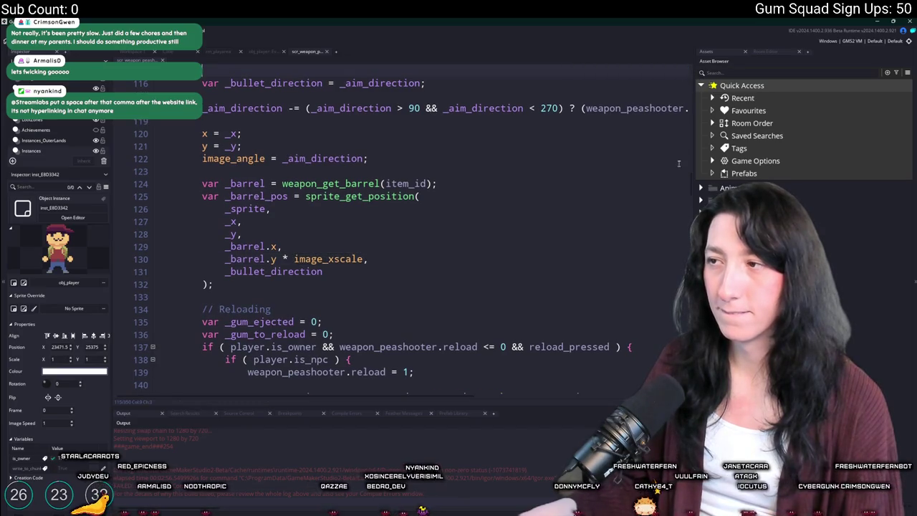
drag(692, 177, 693, 344)
scroll(370, 240, up, 4)
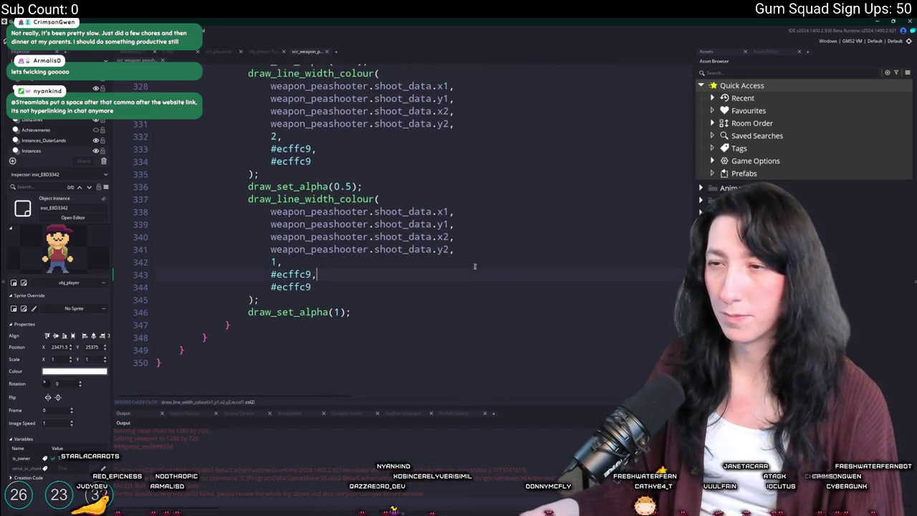
scroll(370, 240, up, 1)
click(131, 52)
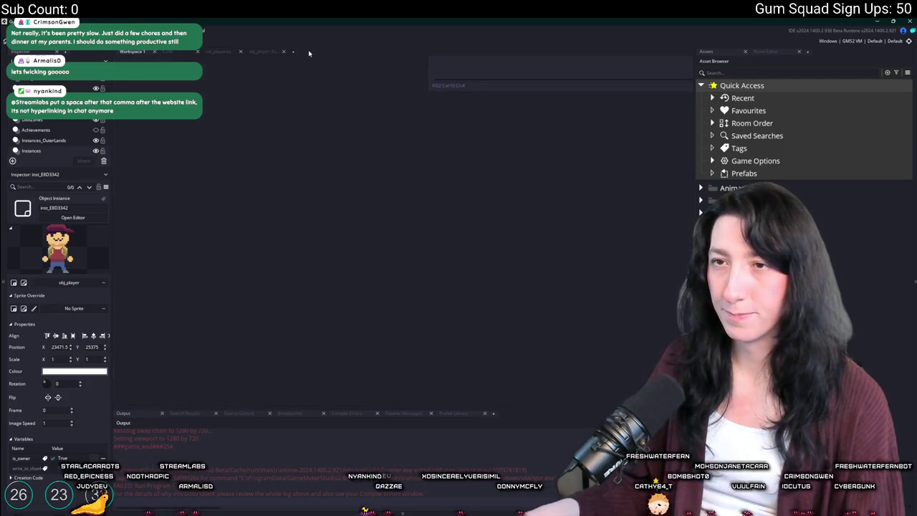
Step: Widen obj_hand's Draw code window and select image_xscale on line 20
click(487, 179)
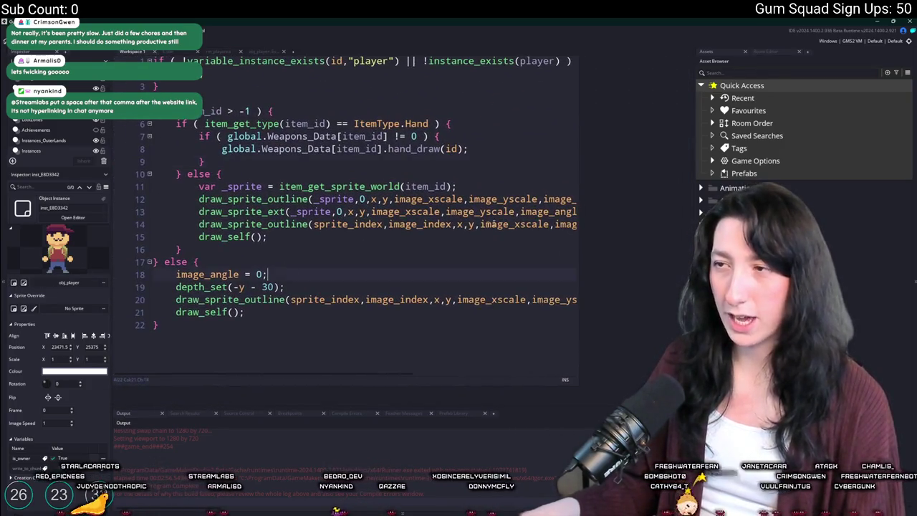
drag(578, 166, 681, 181)
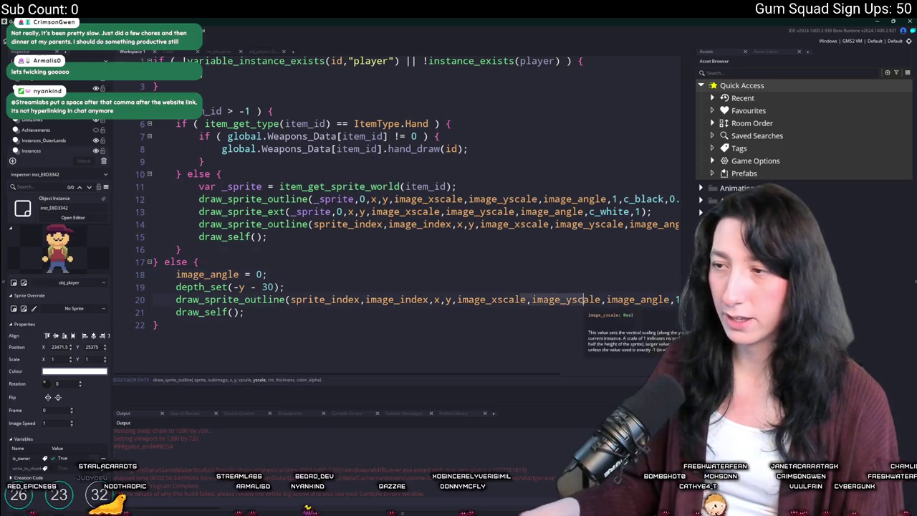
double_click(479, 299)
scroll(352, 187, up, 3)
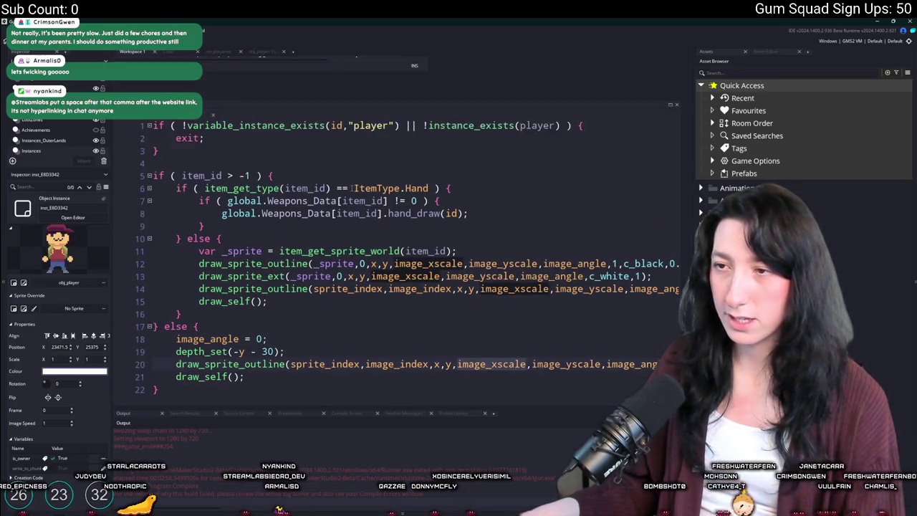
scroll(373, 187, up, 2)
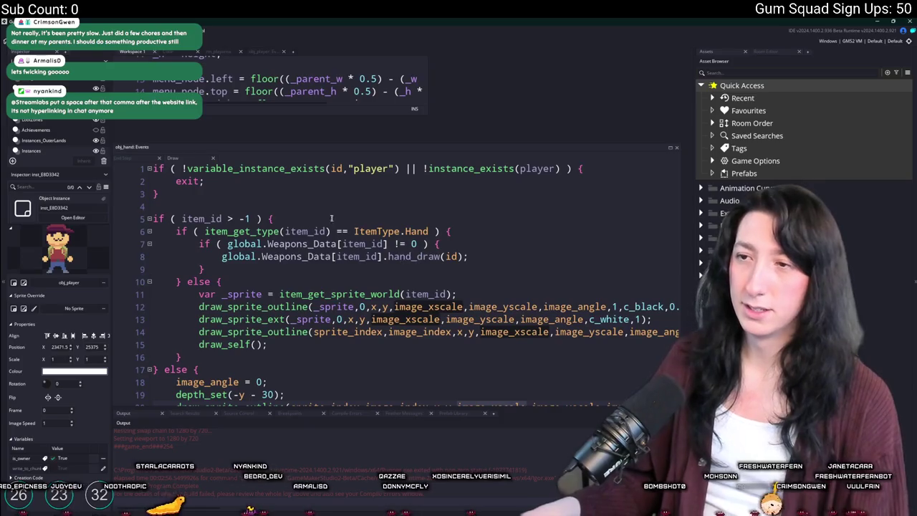
scroll(240, 188, left, 5)
click(339, 186)
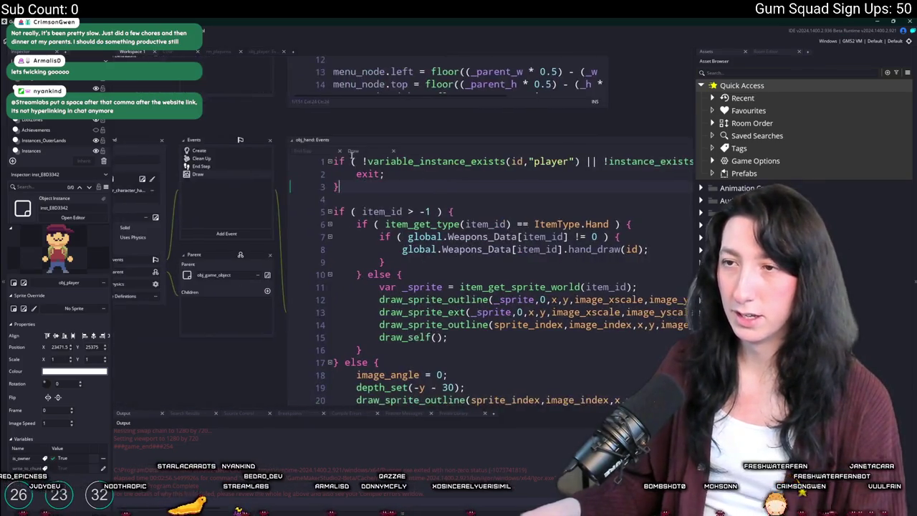
Step: Open obj_hand's End Step code and start a text search in it
click(219, 167)
click(437, 211)
key(ctrl+f)
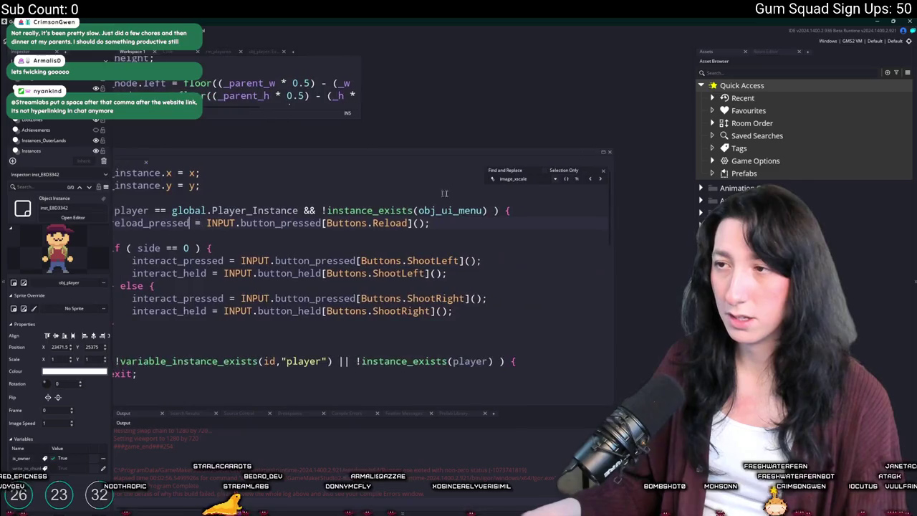
scroll(430, 215, left, 10)
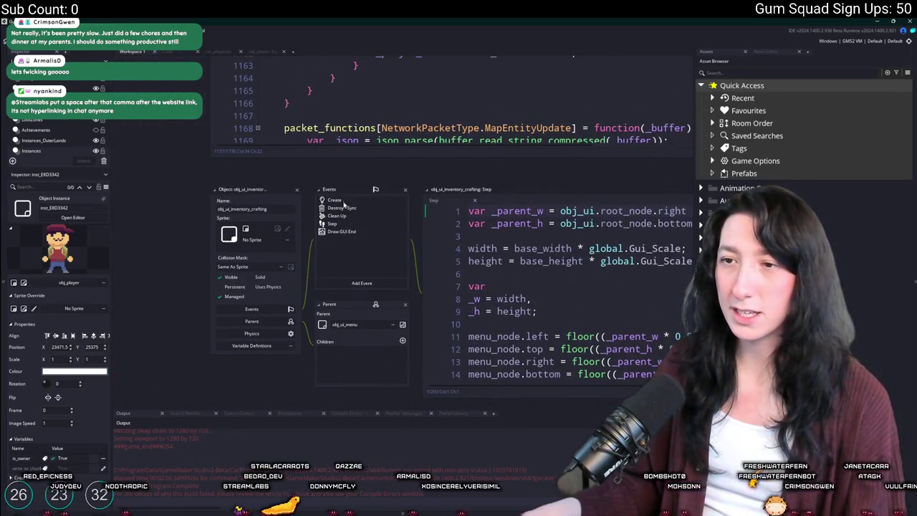
Step: Open obj_player's Begin Step code, close the find bar, then open its End Step code
scroll(330, 248, down, 5)
scroll(330, 249, right, 2)
scroll(261, 177, up, 10)
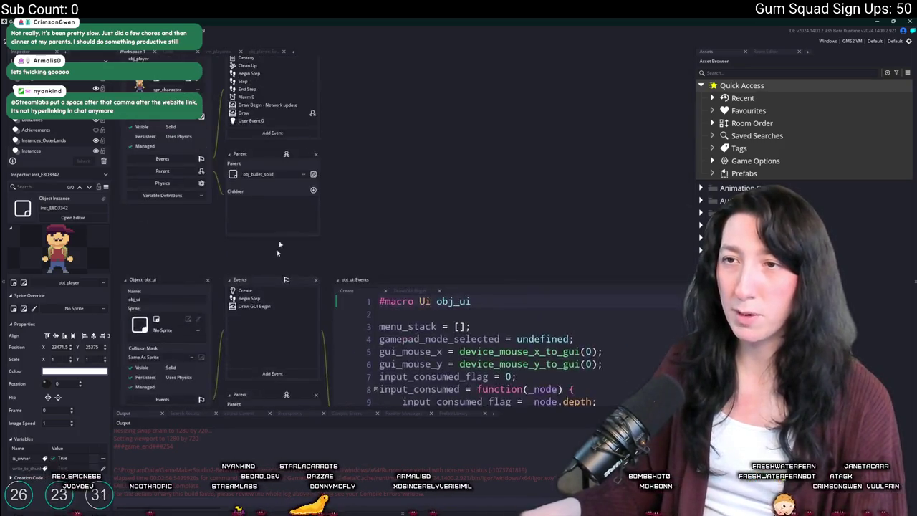
click(244, 157)
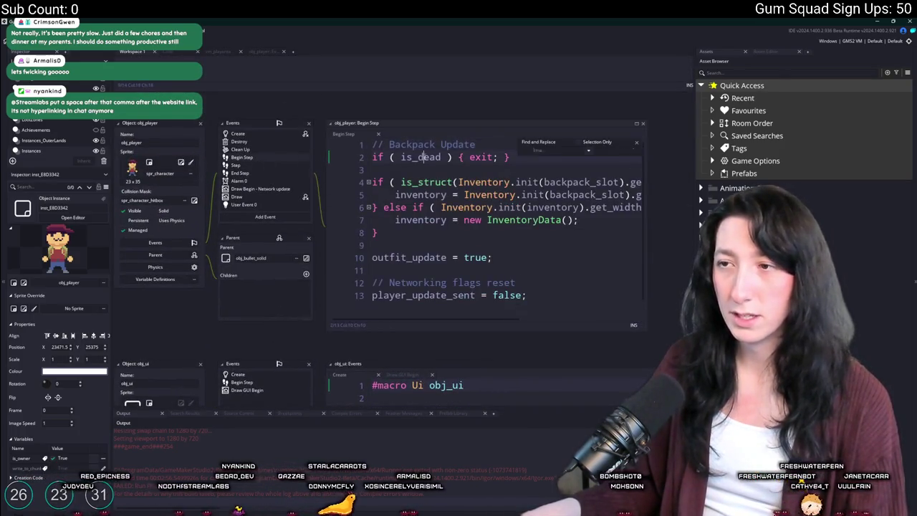
click(636, 143)
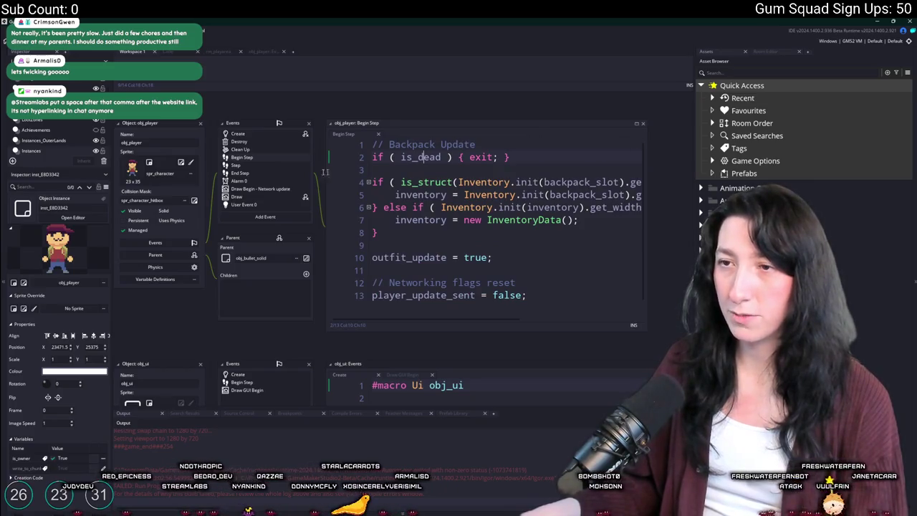
click(248, 174)
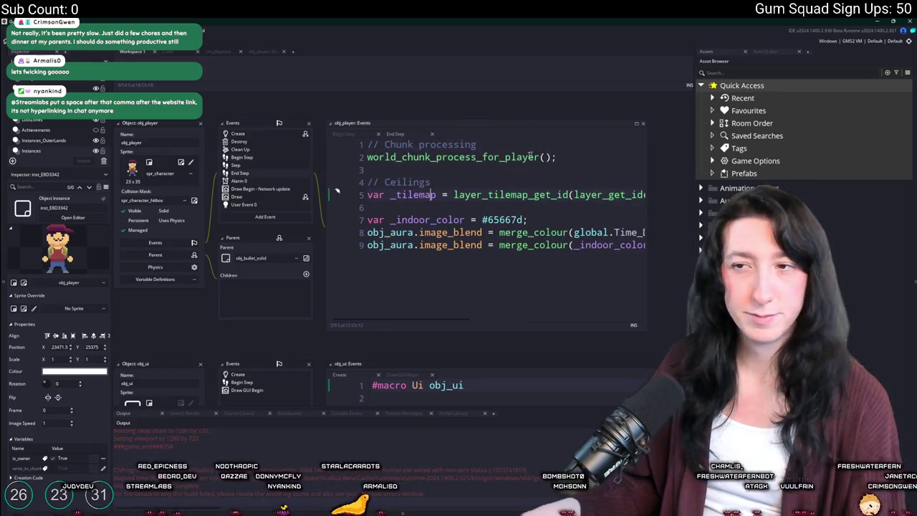
Step: Search End Step for image_xscale, stepping back from line 516 to the match on line 501
key(ctrl+f)
key(Return)
key(Return)
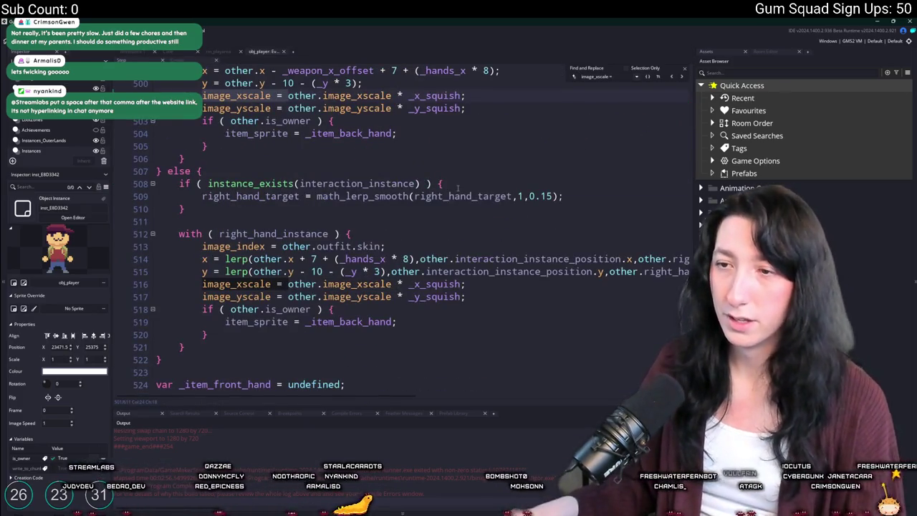
scroll(401, 287, up, 2)
scroll(387, 316, down, 1)
scroll(372, 337, up, 1)
click(392, 355)
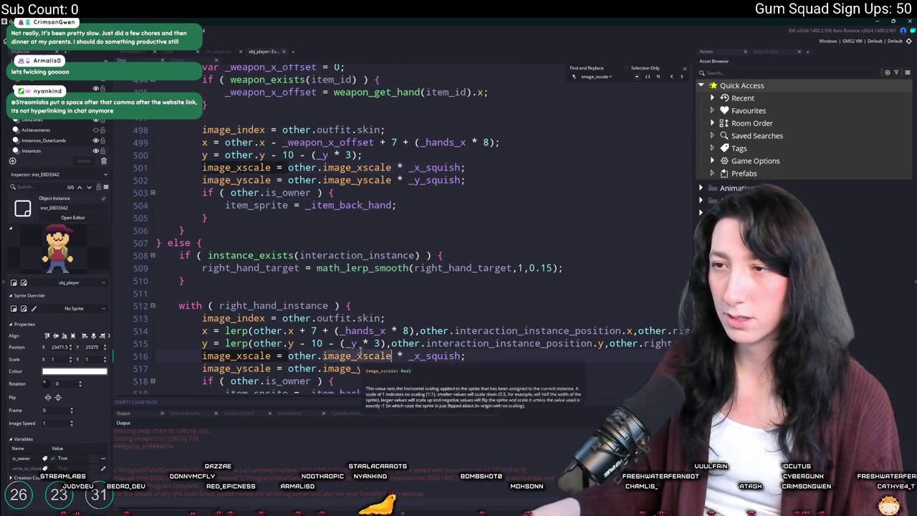
key(shift+Return)
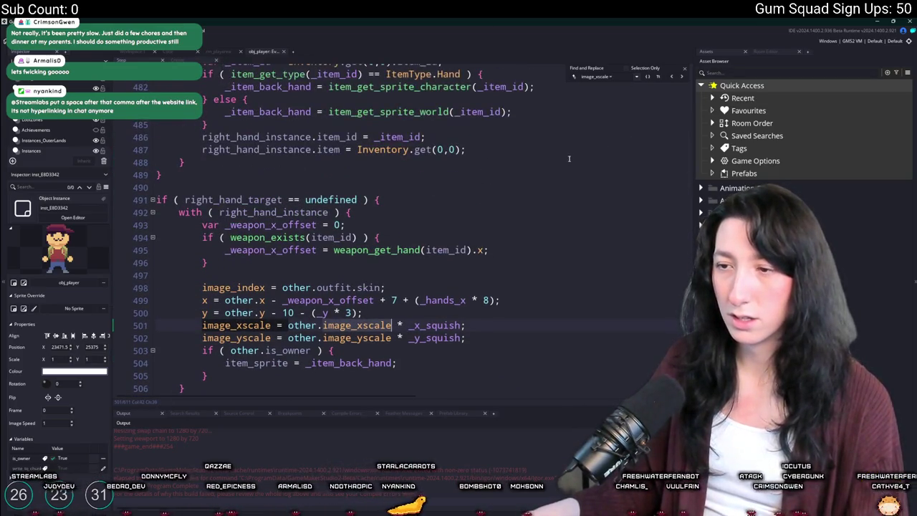
scroll(569, 158, up, 3)
scroll(332, 188, down, 4)
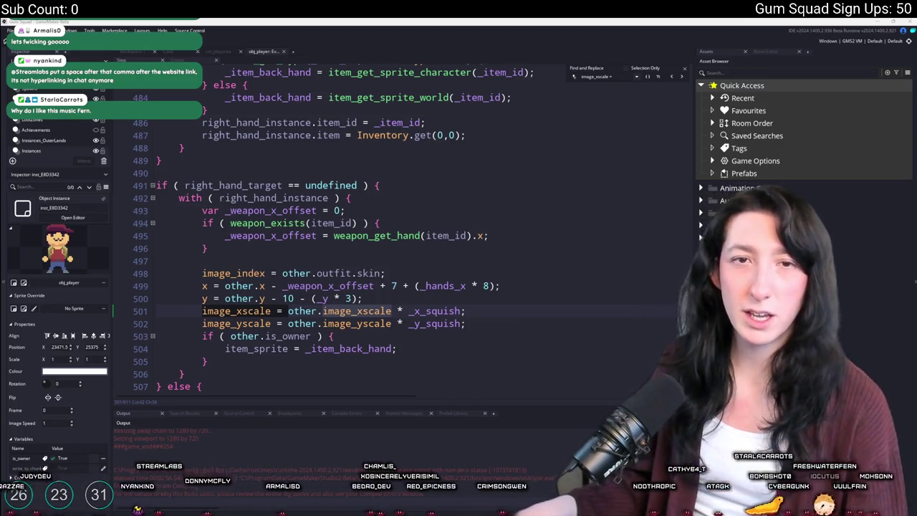
Step: Glance at the Twitch Stream Manager, then return to the obj_player code in GameMaker
key(alt+Tab)
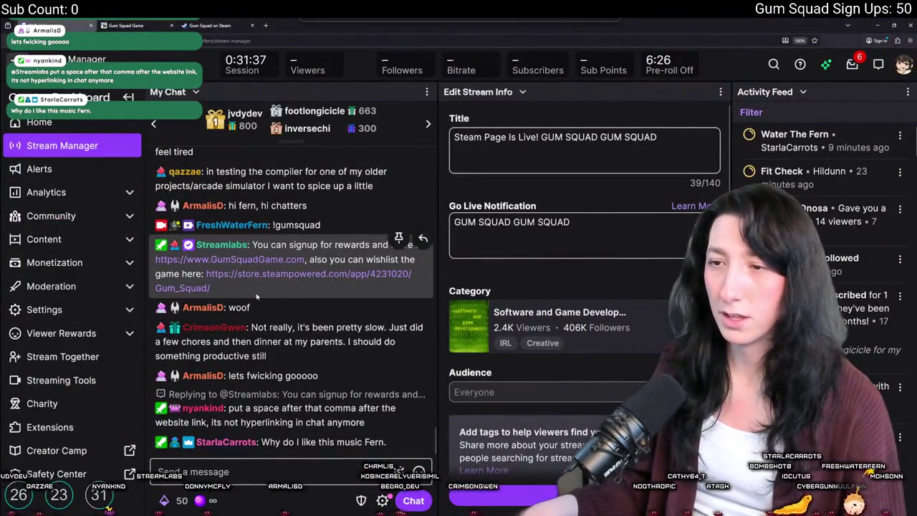
key(alt+Tab)
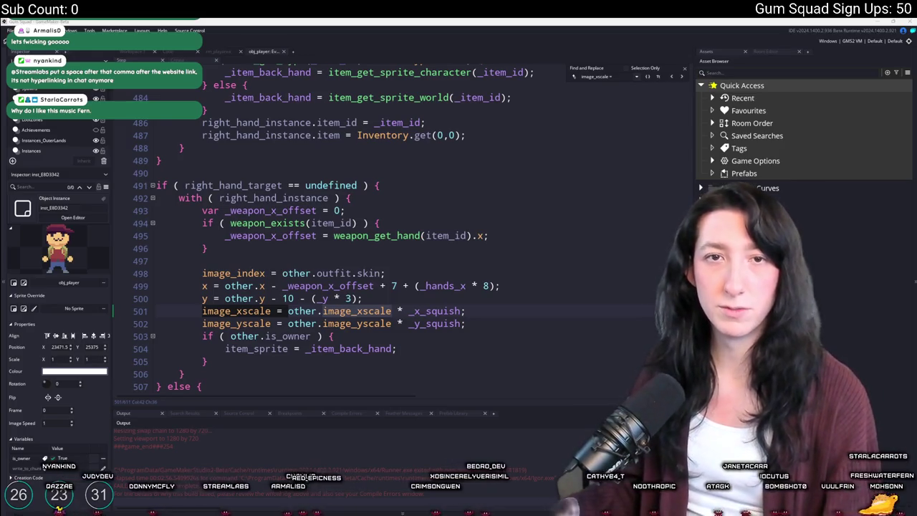
Step: Switch between Streamlabs, GameMaker and the music video before settling on the Streamlabs dashboard
key(alt+Tab)
click(393, 146)
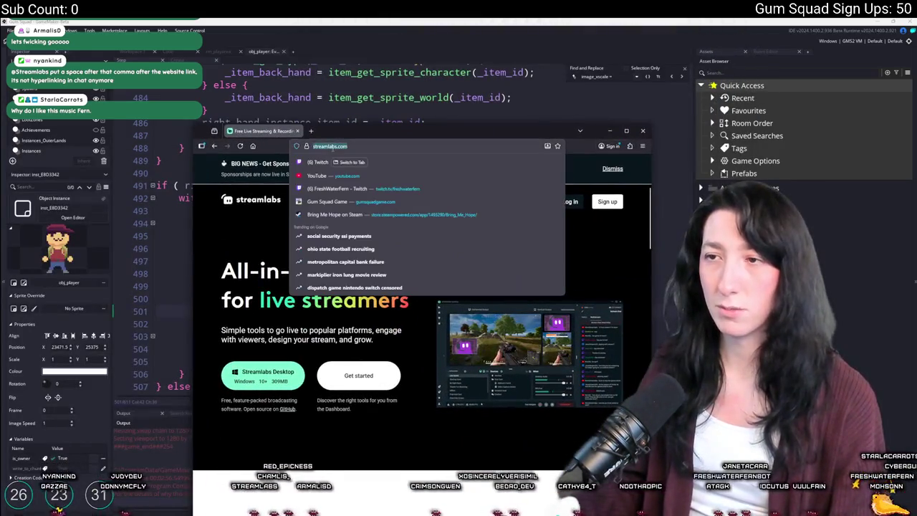
key(alt+Tab)
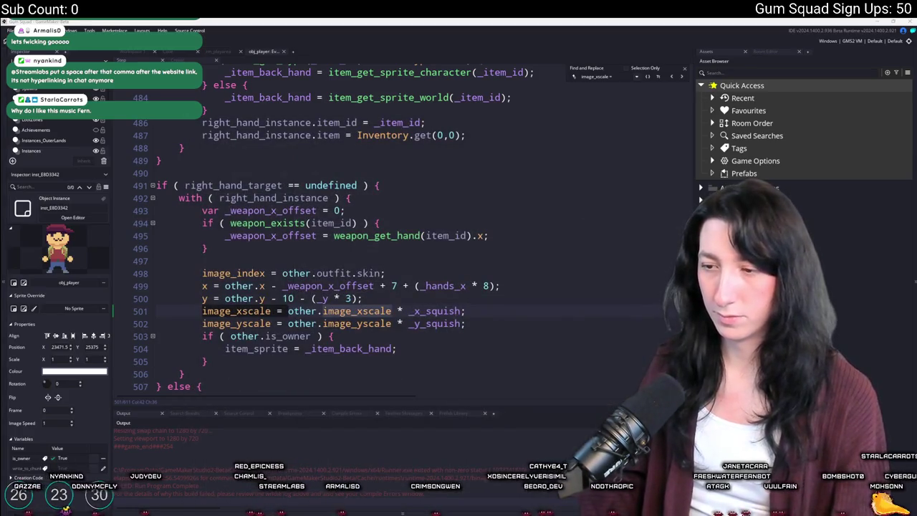
key(alt+Tab)
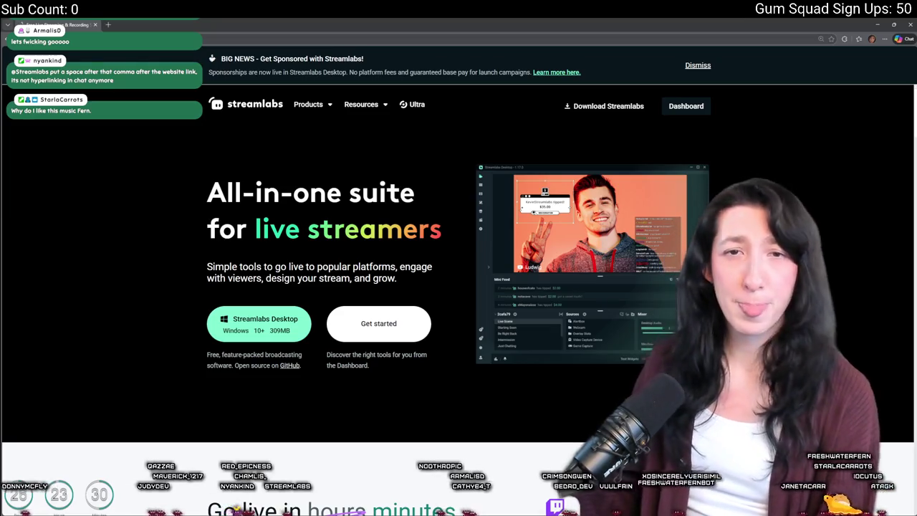
key(alt+Left)
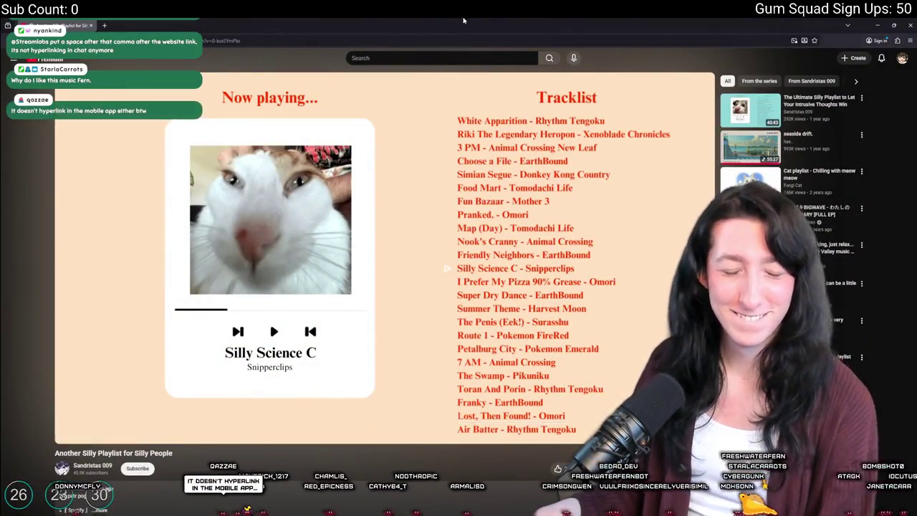
key(alt+Tab)
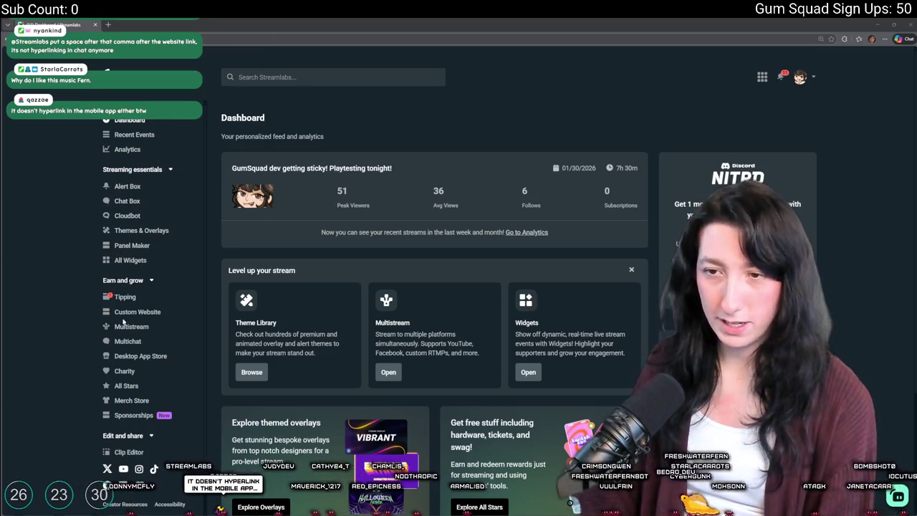
Step: In Cloudbot's custom Commands list, open the !gumsquad command for editing
click(130, 218)
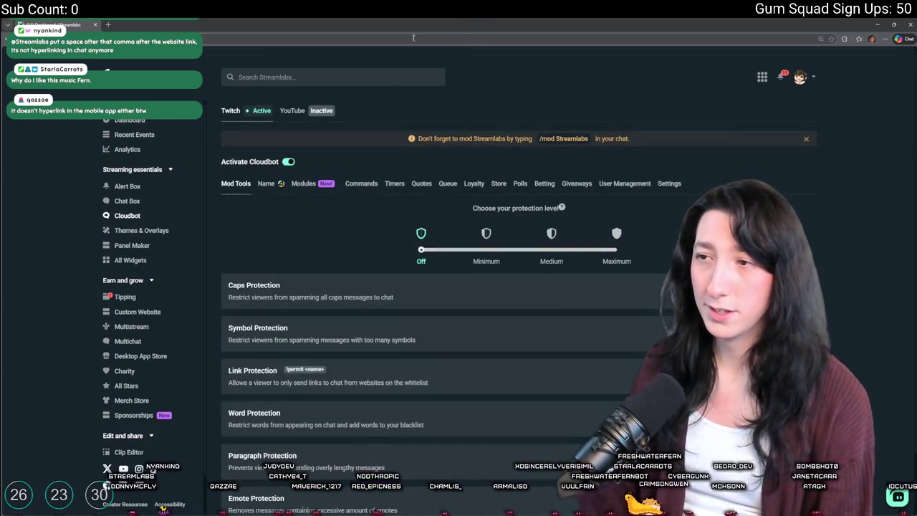
click(361, 183)
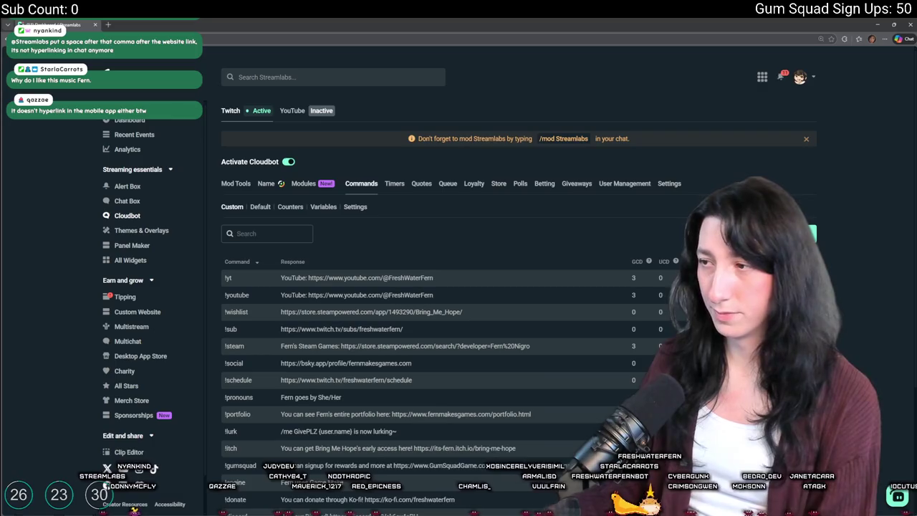
scroll(516, 287, down, 3)
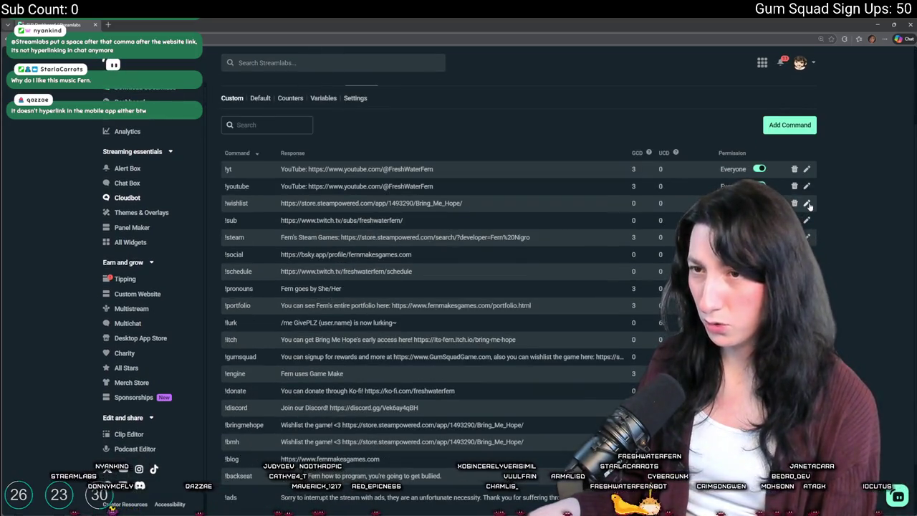
scroll(809, 206, down, 2)
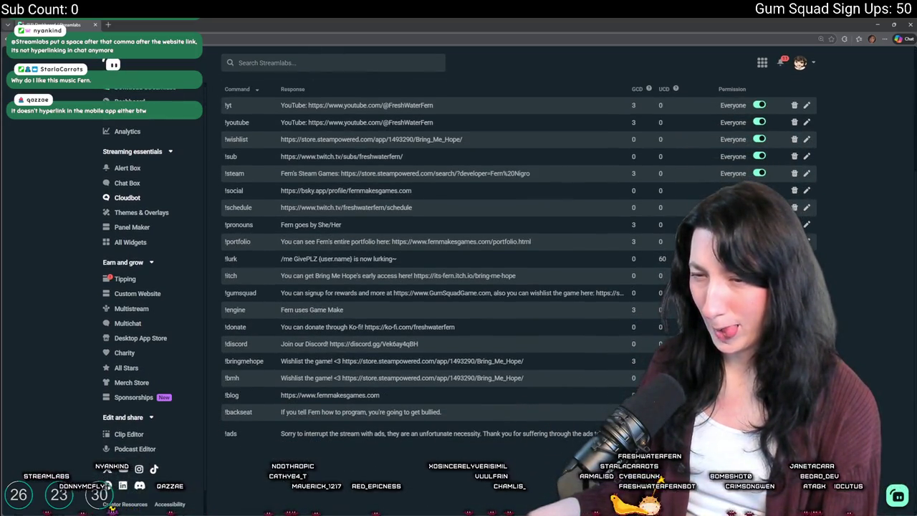
click(807, 292)
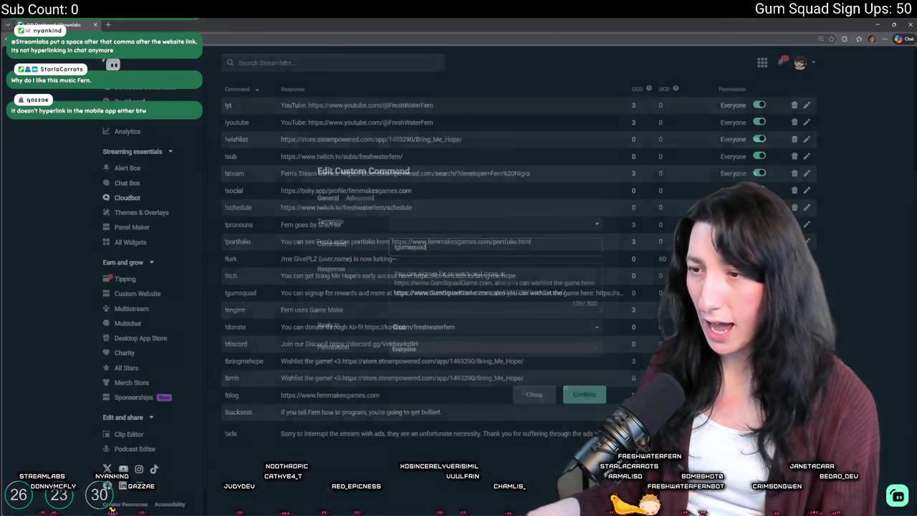
Step: Change the !gumsquad response to 'GumSquadGame.com | You can wishlist the game here' and save
click(511, 275)
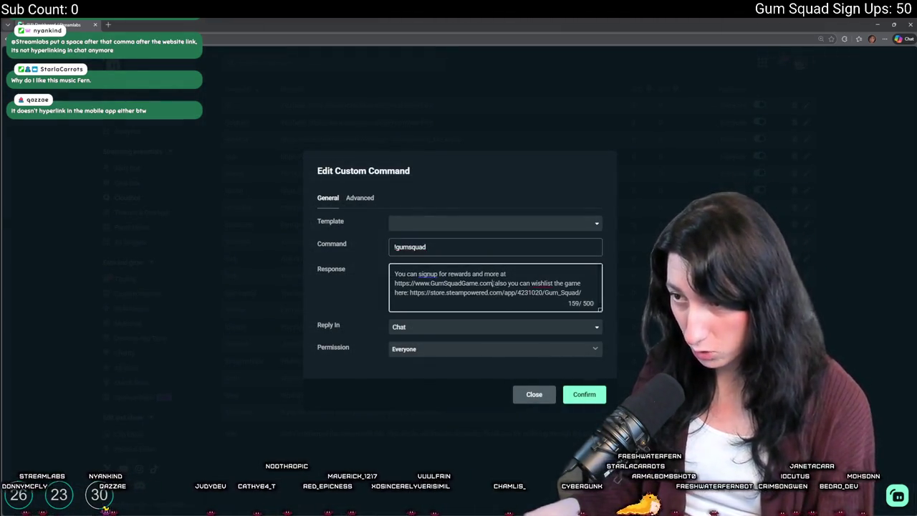
key(BackSpace)
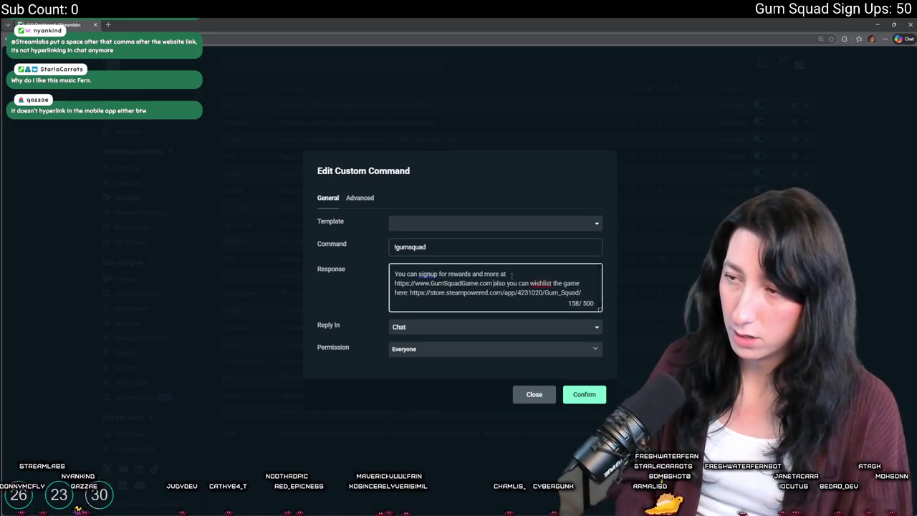
key(Delete)
key(Delete)
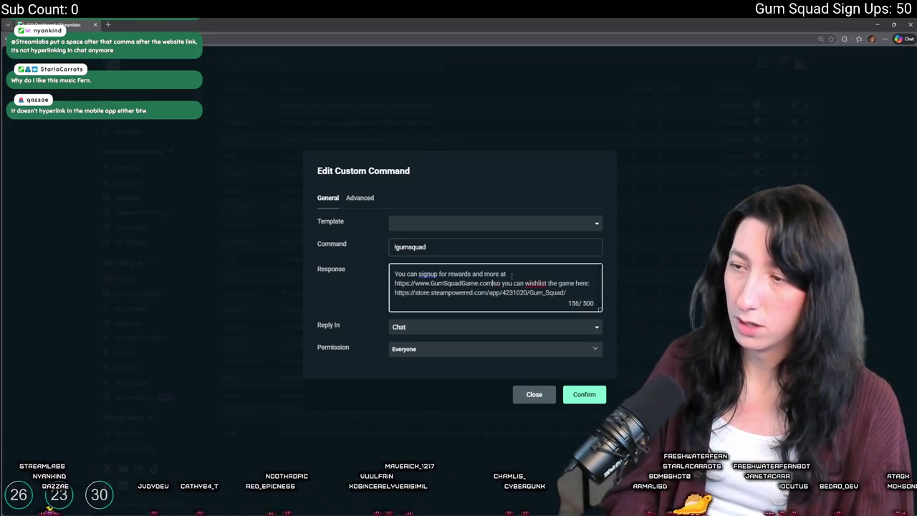
text(Al)
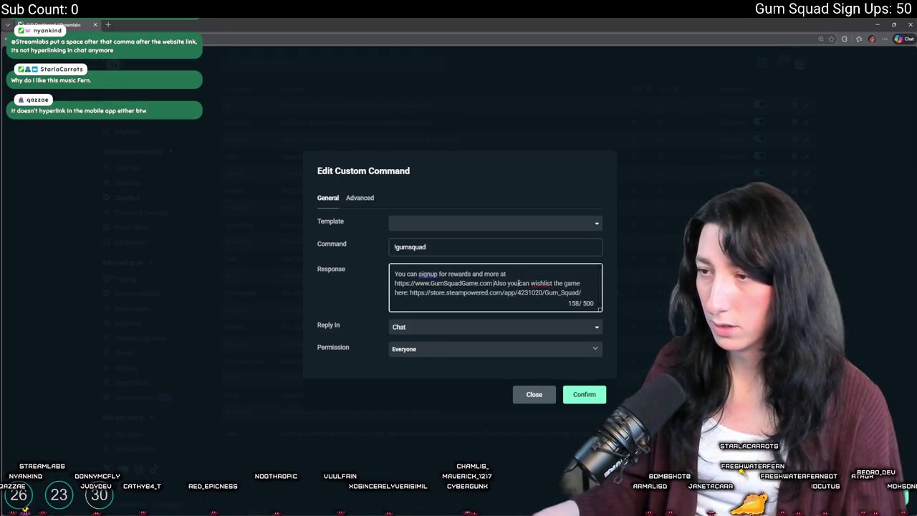
double_click(506, 283)
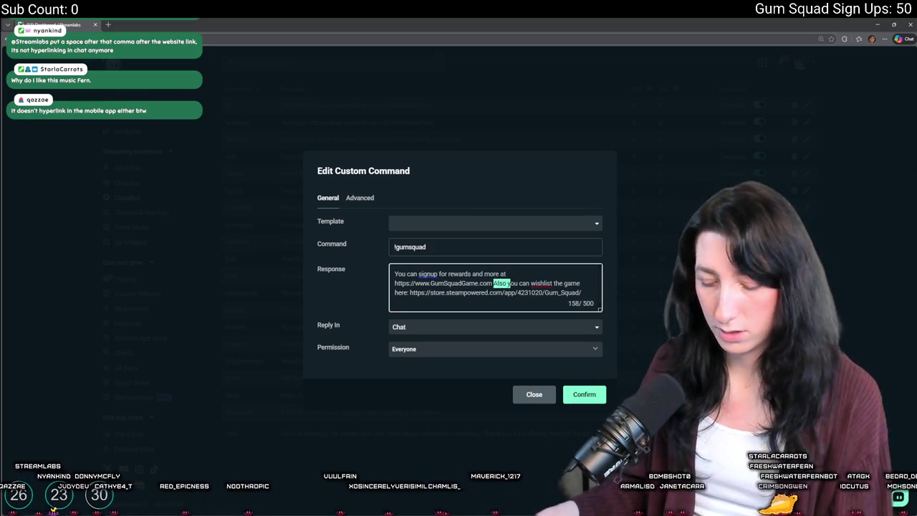
text(|)
key(Right)
key(Delete)
text(Y)
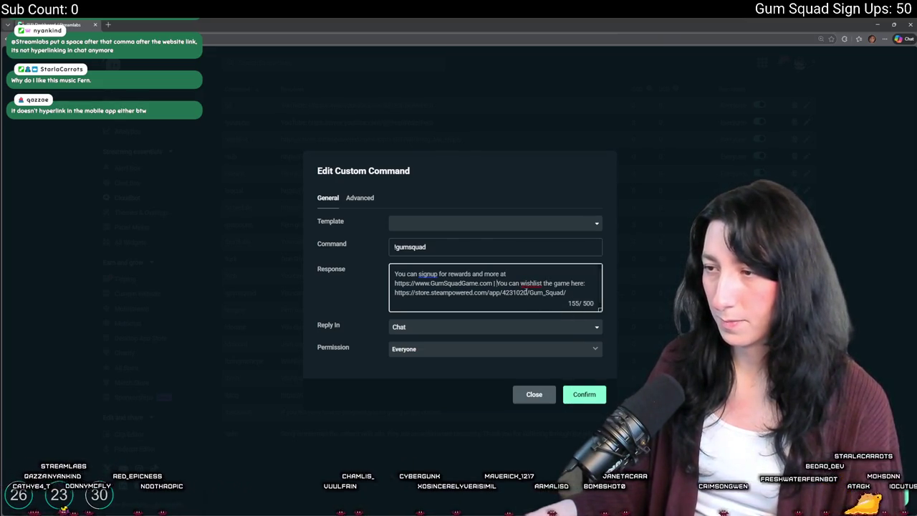
click(586, 395)
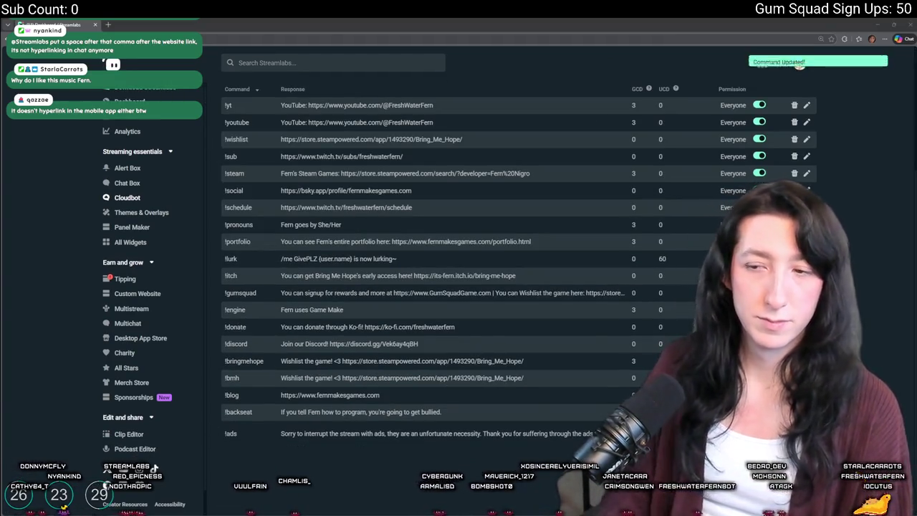
Step: Scroll up the Cloudbot page, follow a sidebar link to the app store, then return to obj_player's code
scroll(800, 63, up, 3)
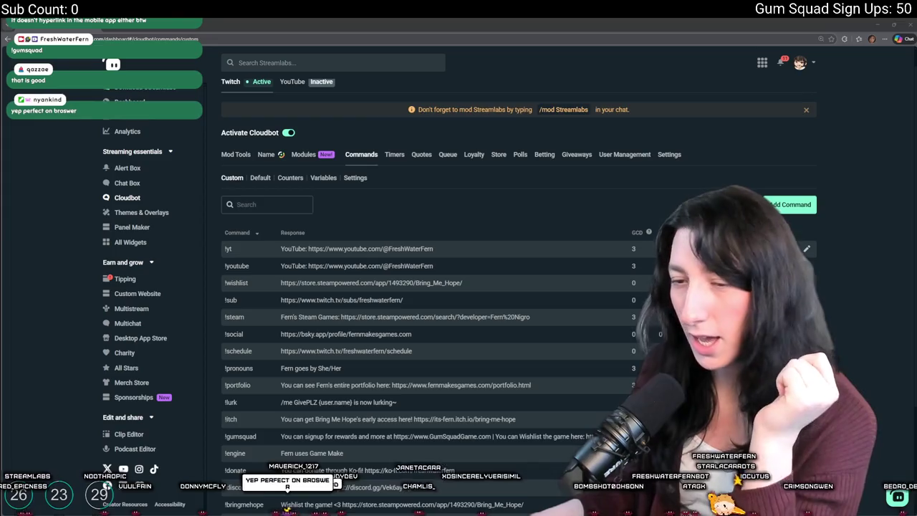
click(128, 396)
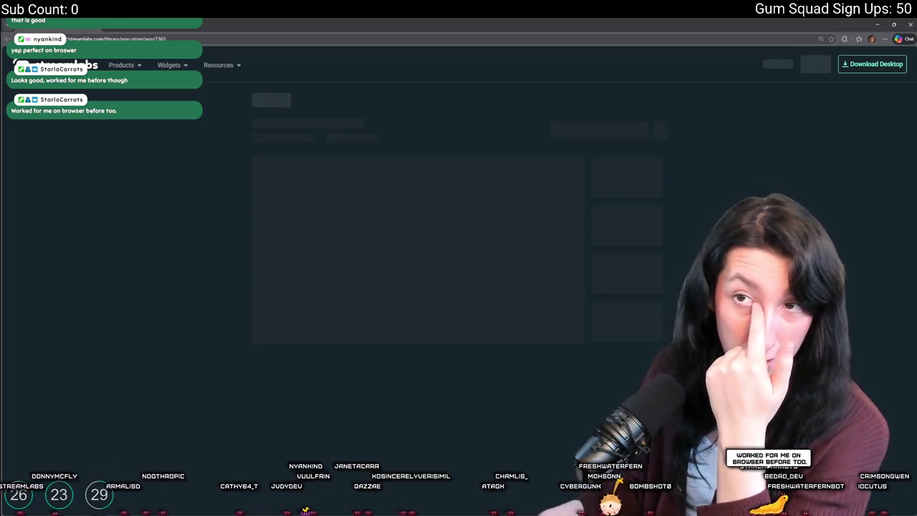
key(alt+Tab)
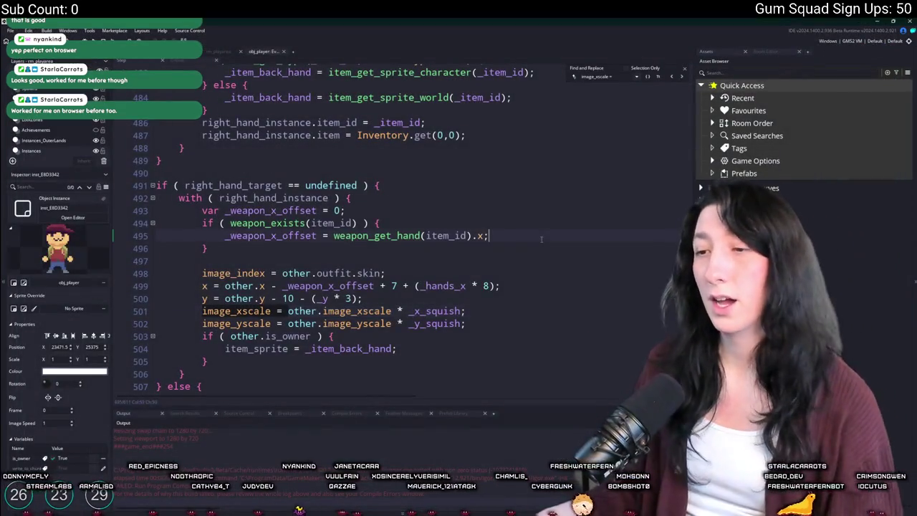
Step: Scroll the obj_player Step code to the if ( instance_exists(obj_ui_menu) ) block near line 73
scroll(554, 202, down, 2)
scroll(554, 203, down, 5)
scroll(527, 189, up, 4)
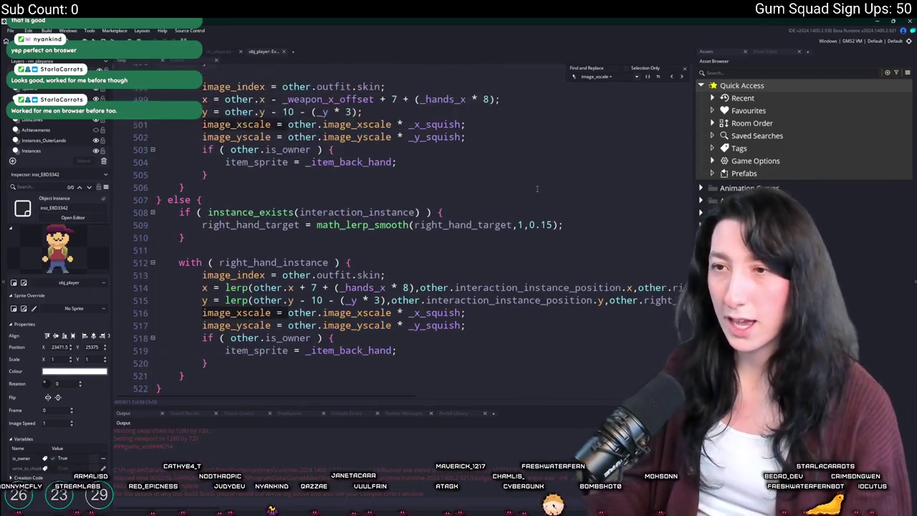
scroll(527, 190, down, 2)
scroll(432, 236, down, 15)
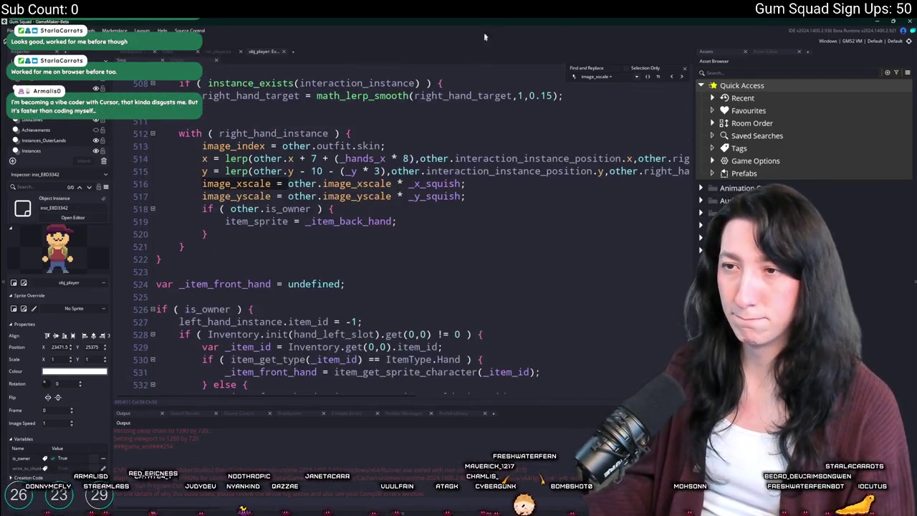
scroll(422, 243, down, 3)
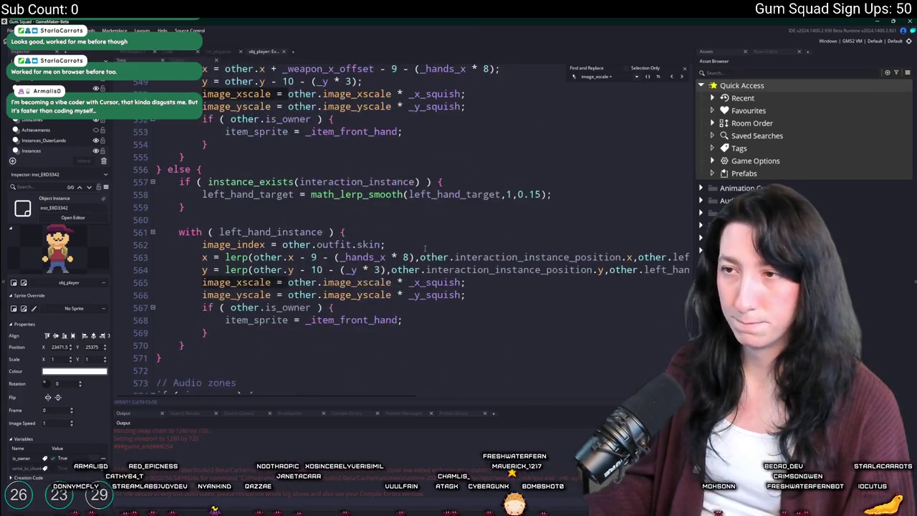
scroll(409, 220, down, 3)
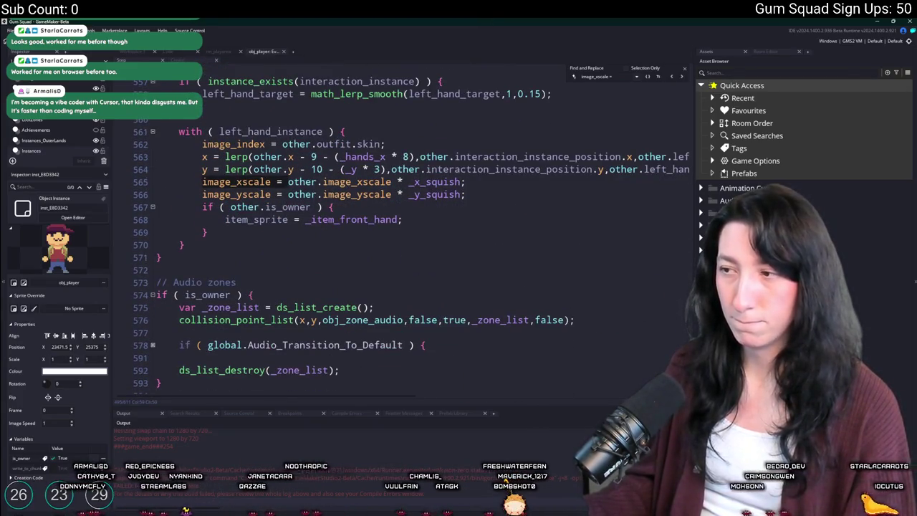
scroll(401, 236, up, 5)
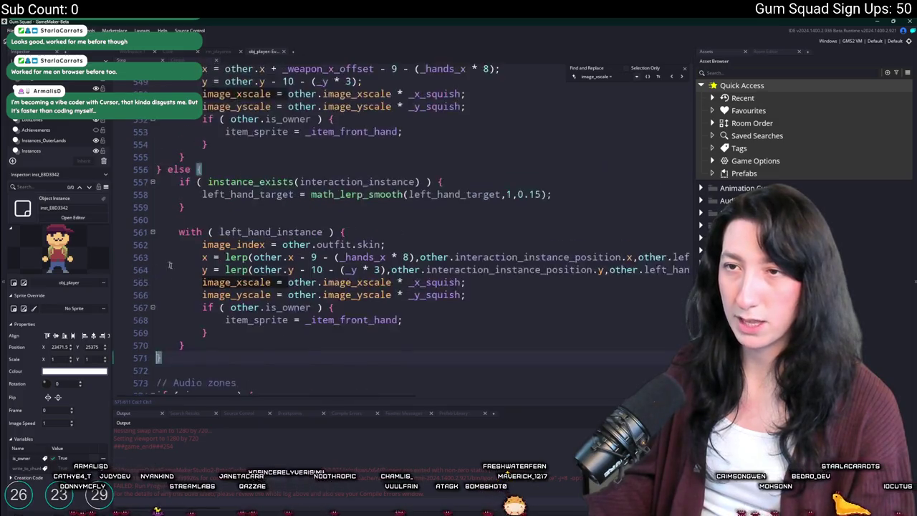
scroll(687, 265, up, 20)
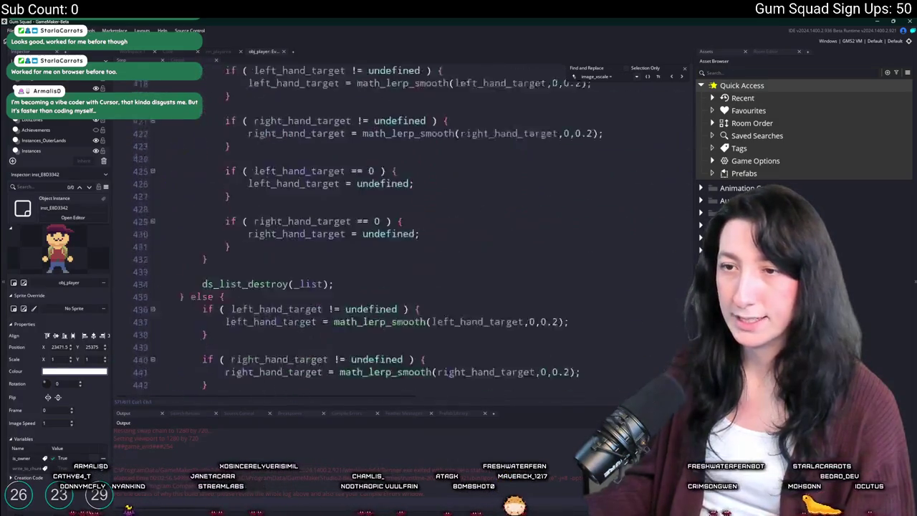
scroll(687, 265, up, 16)
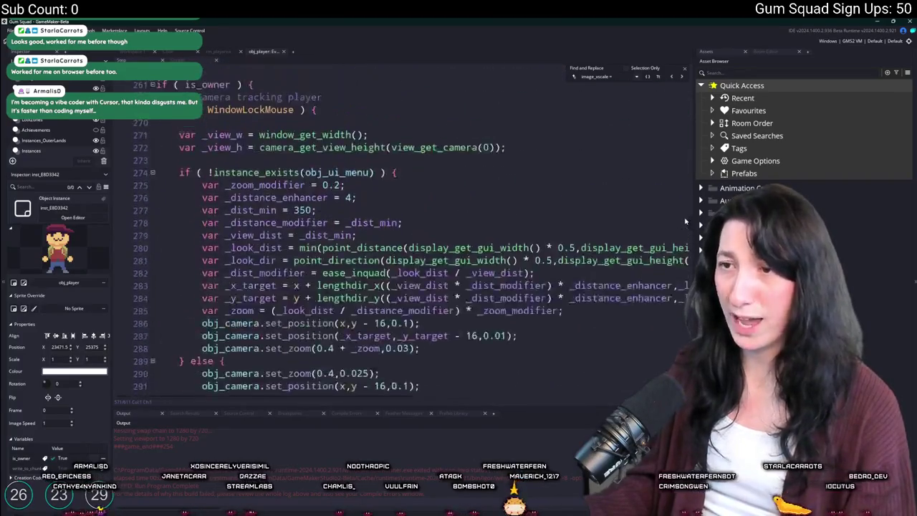
scroll(682, 208, up, 10)
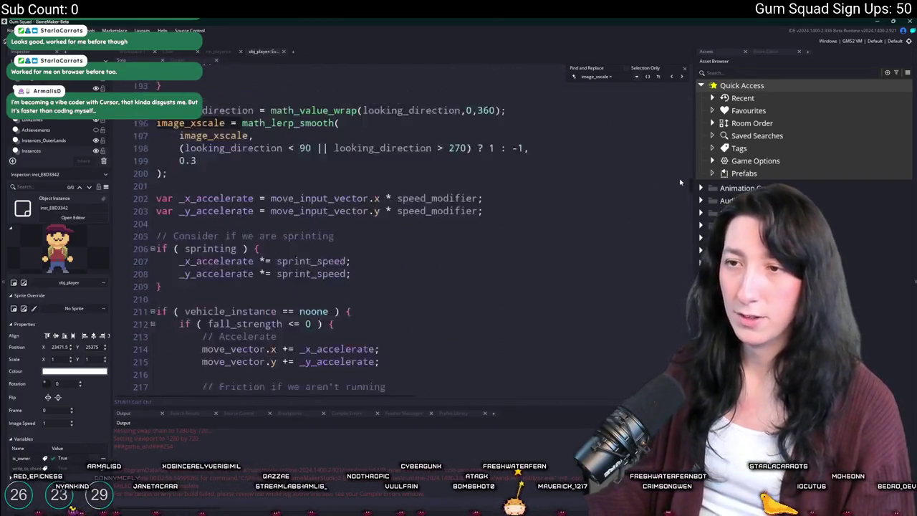
scroll(680, 169, up, 17)
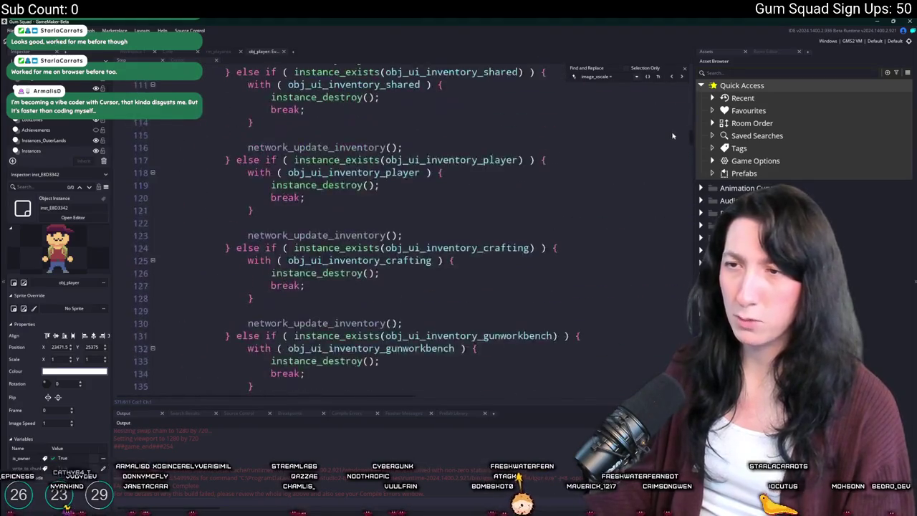
scroll(672, 103, up, 1)
scroll(670, 107, down, 2)
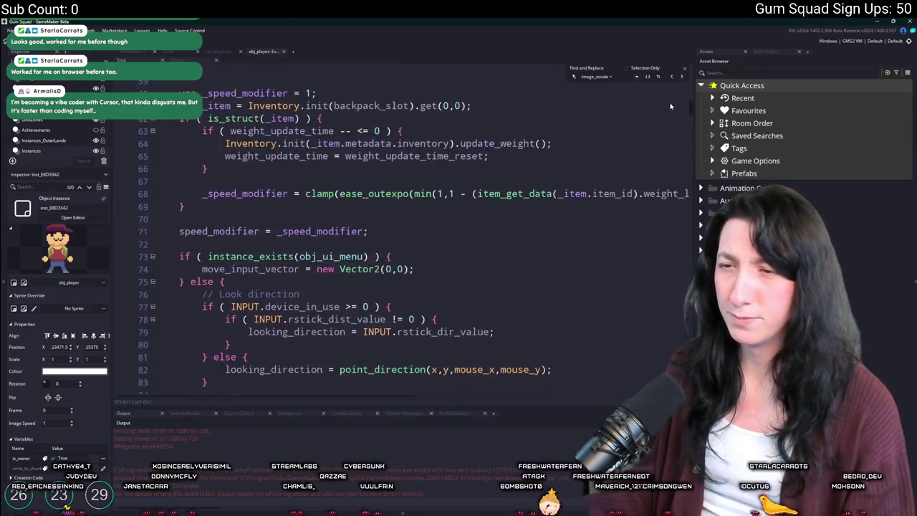
scroll(667, 106, up, 4)
scroll(659, 106, down, 4)
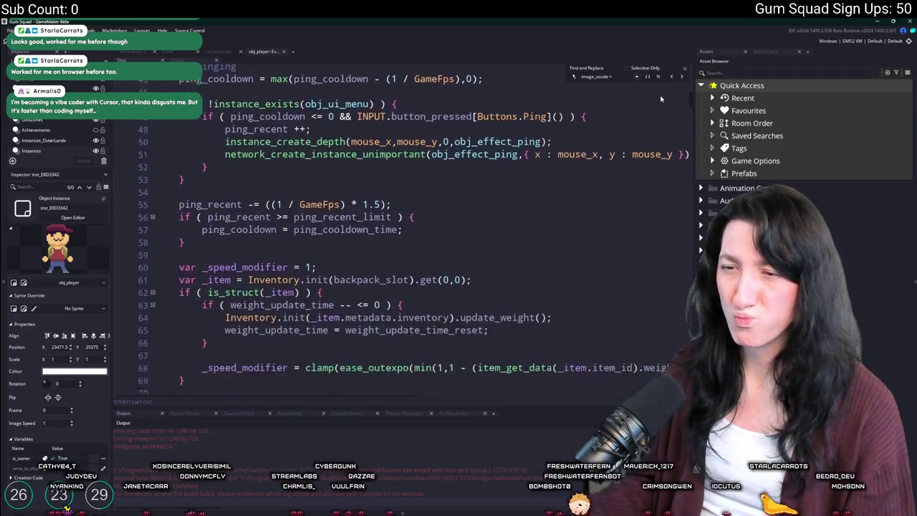
key(shift+Home)
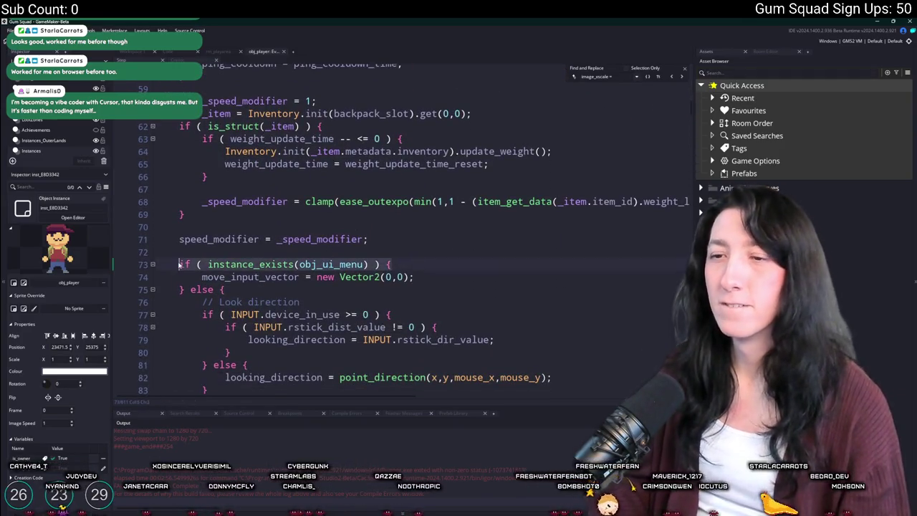
Step: Search the whole project for the obj_ui_menu check, review the results, and close Find
key(ctrl+shift+f)
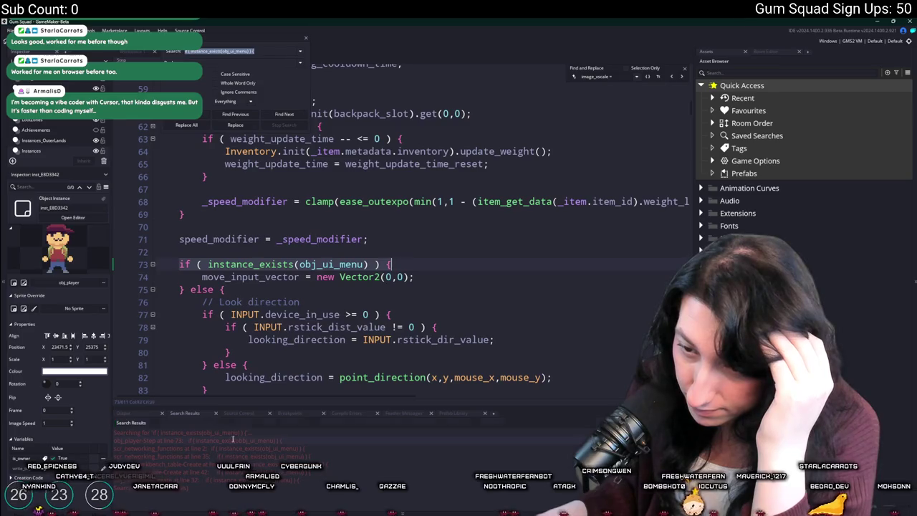
scroll(237, 245, down, 1)
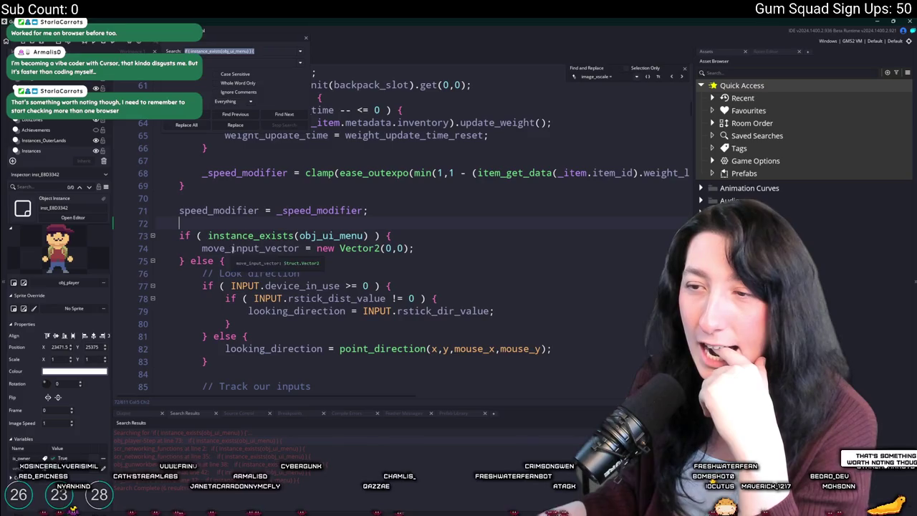
scroll(419, 272, down, 3)
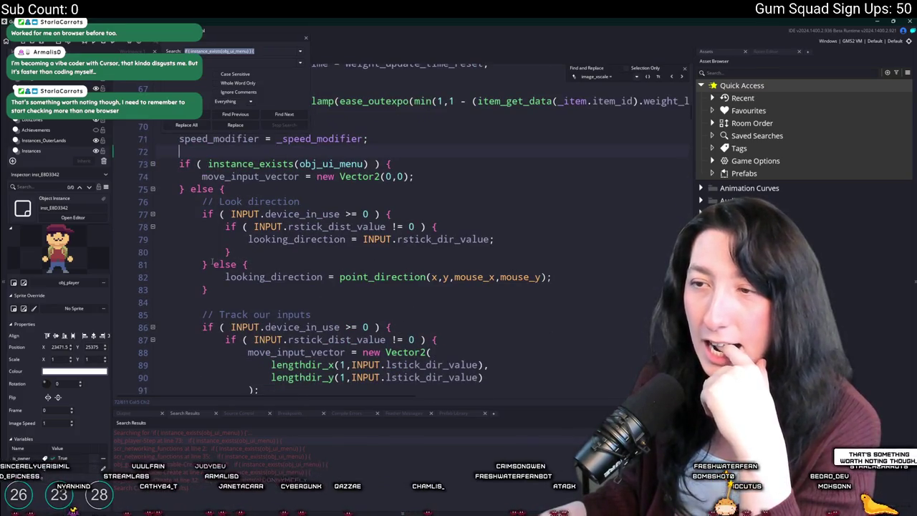
click(305, 40)
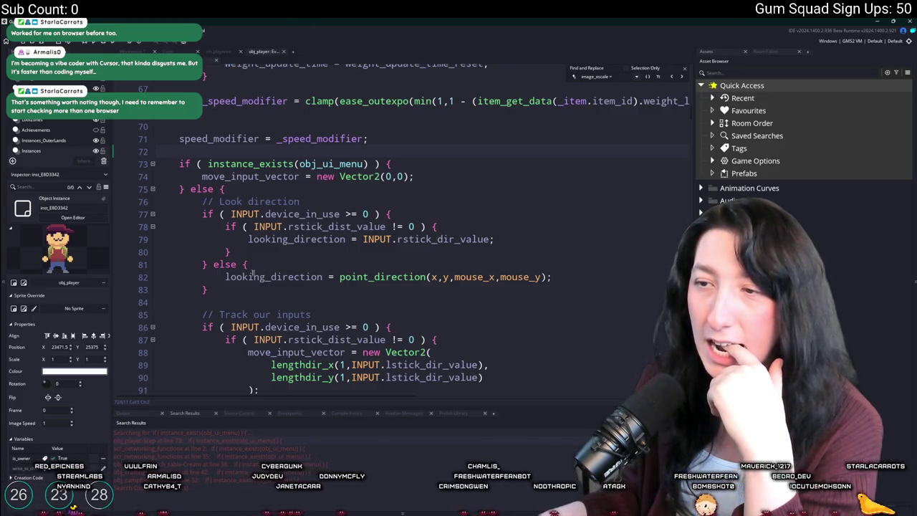
Step: Copy line 82's looking_direction = point_direction(...) into the menu-open branch at line 75, then run
click(571, 274)
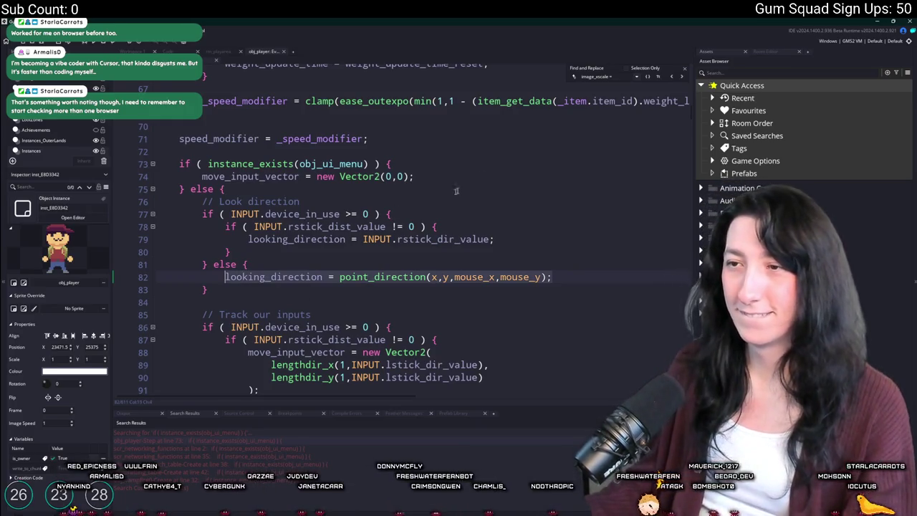
key(ctrl+c)
click(483, 172)
key(Return)
key(ctrl+v)
key(F5)
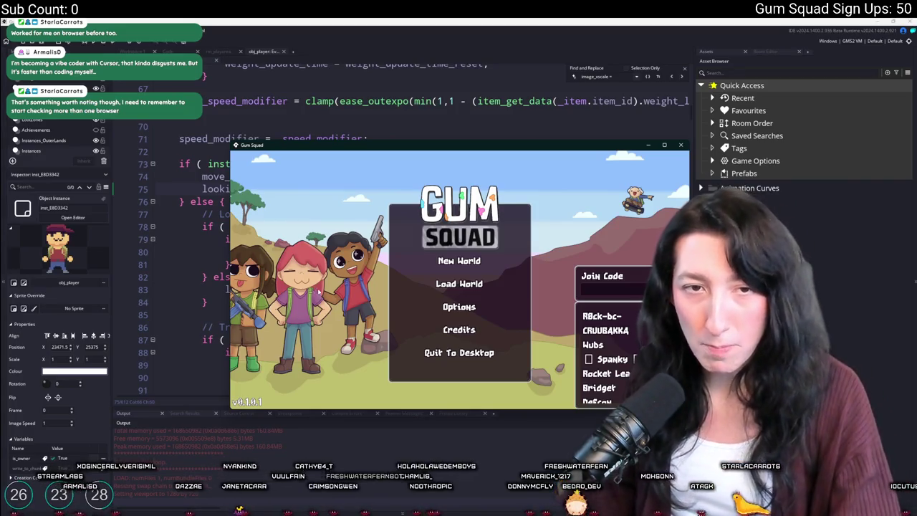
Step: Create a new world lobby, walk the character north, then leave the game window
click(461, 263)
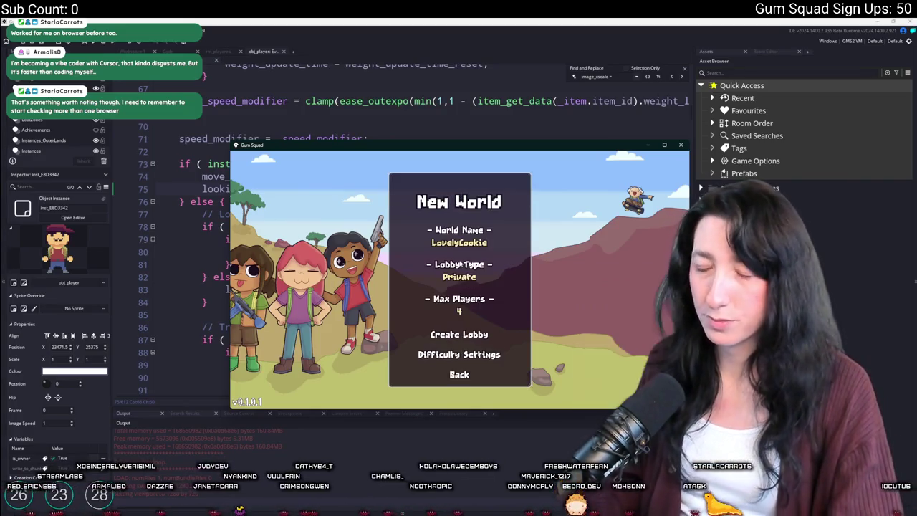
click(463, 330)
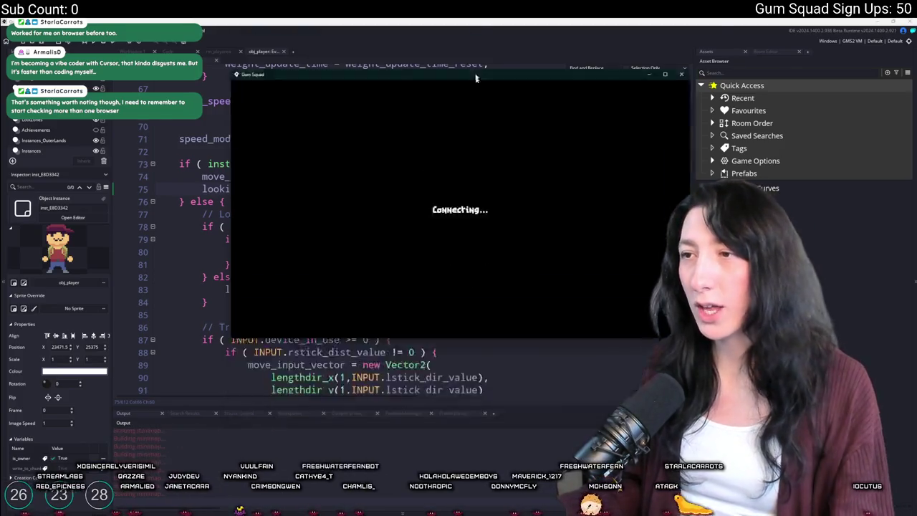
key(w)
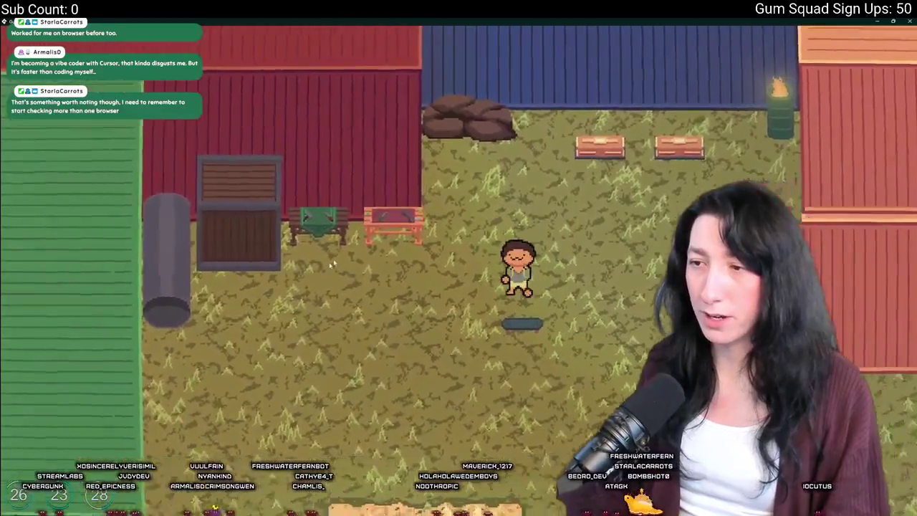
click(894, 21)
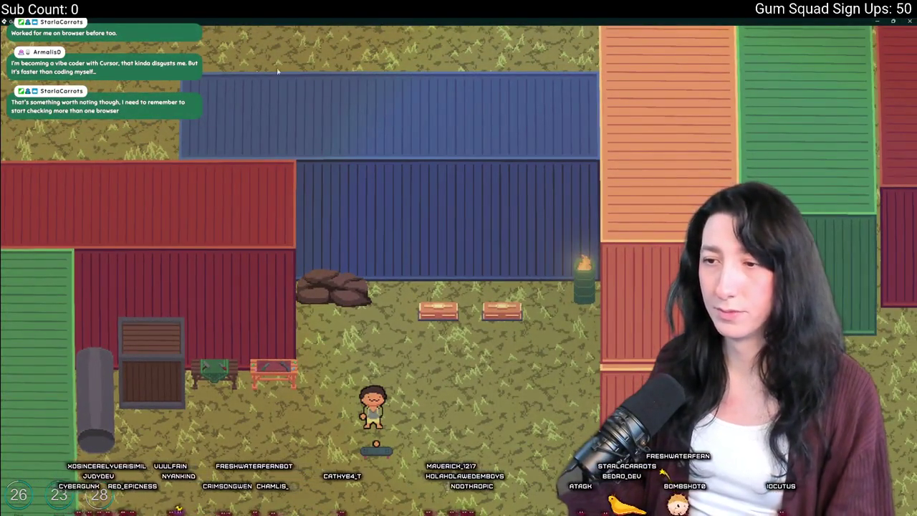
key(alt+Tab)
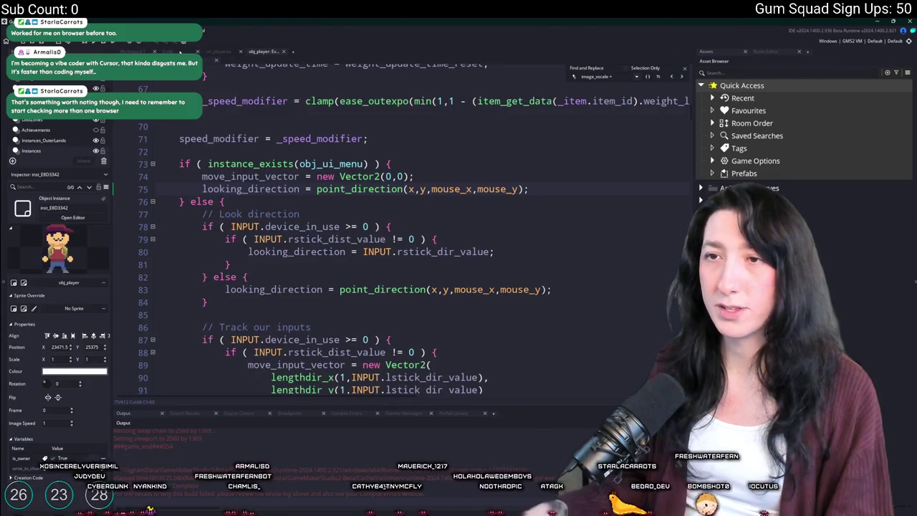
Step: Go to the Workspace and scroll to the obj_ui_inventory_crafting and obj_ui_inventory_player Step editors
click(181, 52)
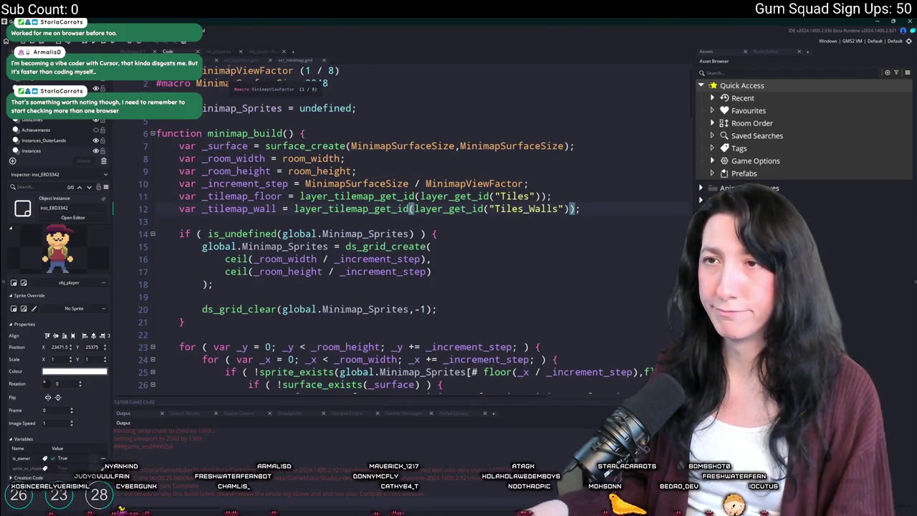
click(142, 52)
scroll(394, 188, down, 10)
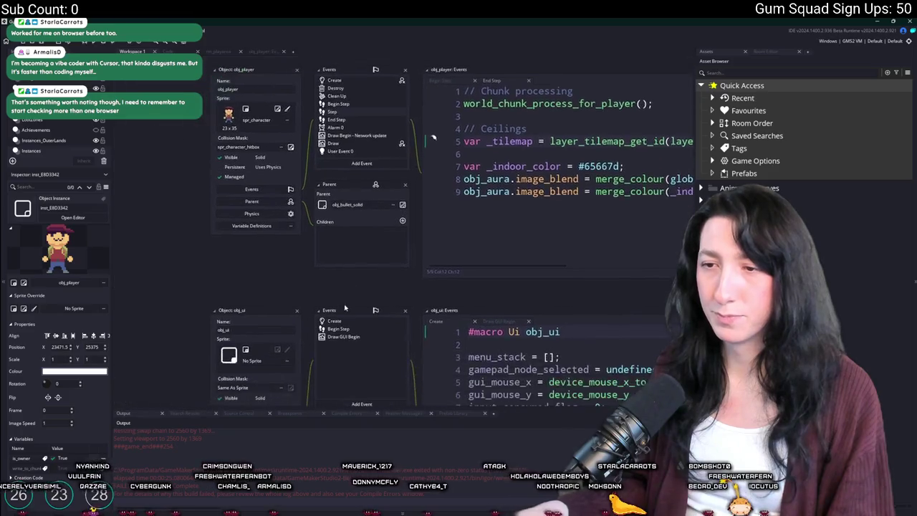
scroll(394, 188, up, 5)
scroll(394, 188, up, 10)
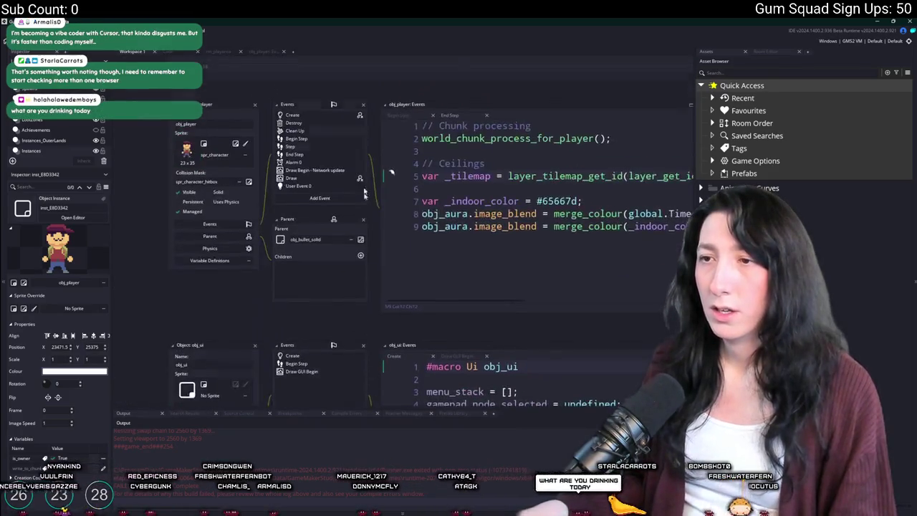
scroll(269, 333, down, 15)
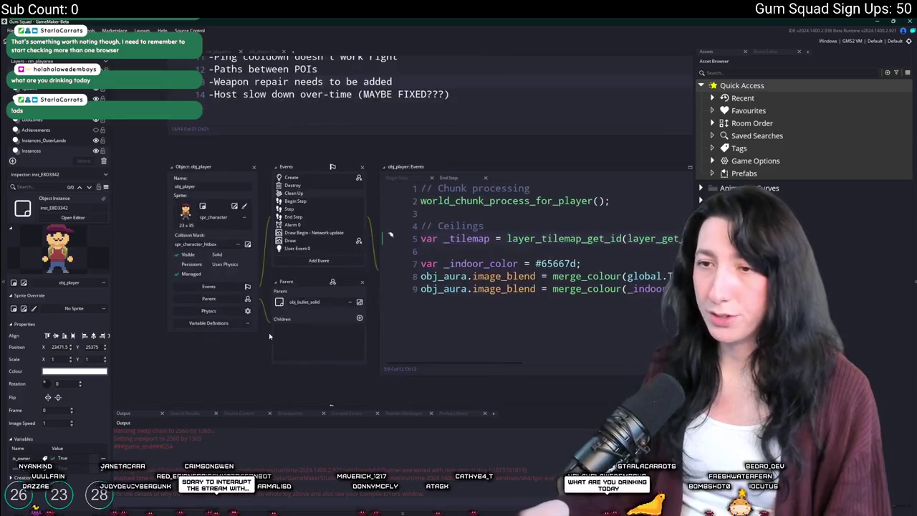
scroll(223, 270, down, 10)
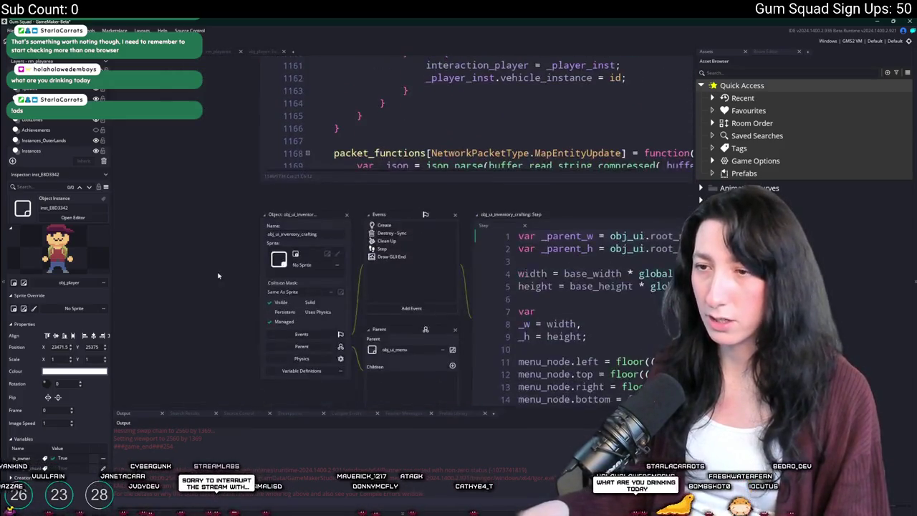
Step: Remove the obj_ui.visible = false line from obj_ui_inventory_player's Step event
scroll(344, 200, down, 3)
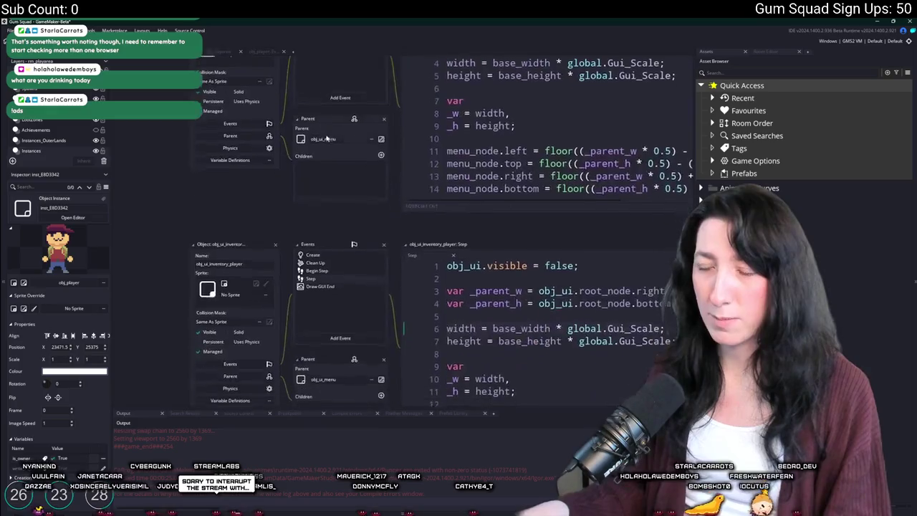
click(400, 262)
key(shift+End)
key(Delete)
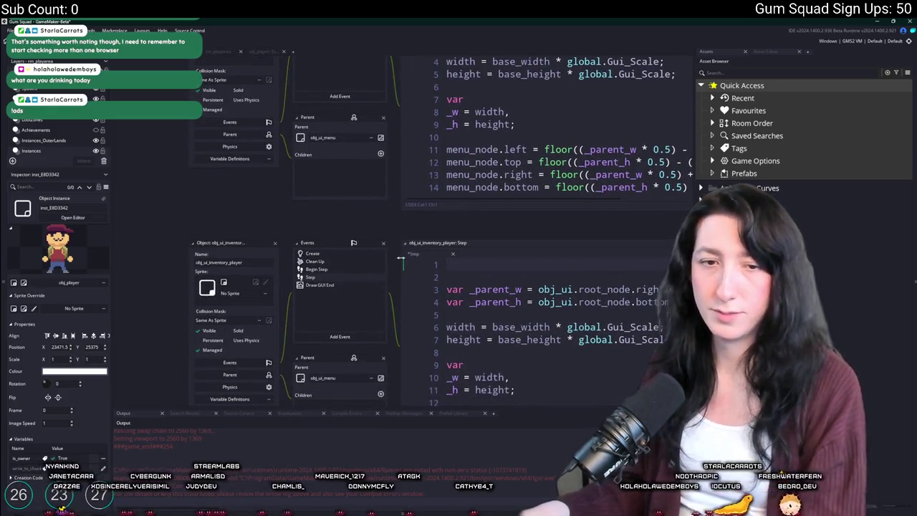
key(Delete)
Step: Paste obj_ui.visible = false as line 1 of obj_ui_inventory_crafting's Step event
scroll(267, 385, up, 6)
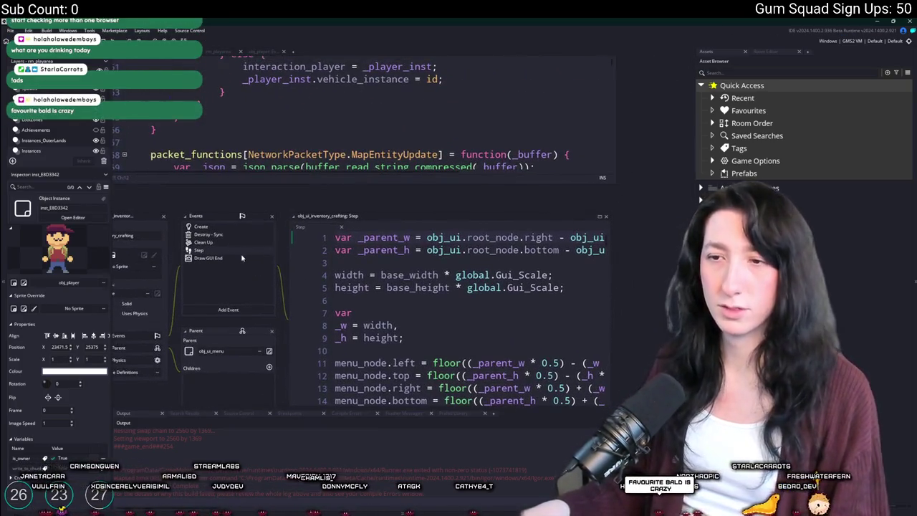
click(335, 237)
key(Return)
key(Return)
click(336, 239)
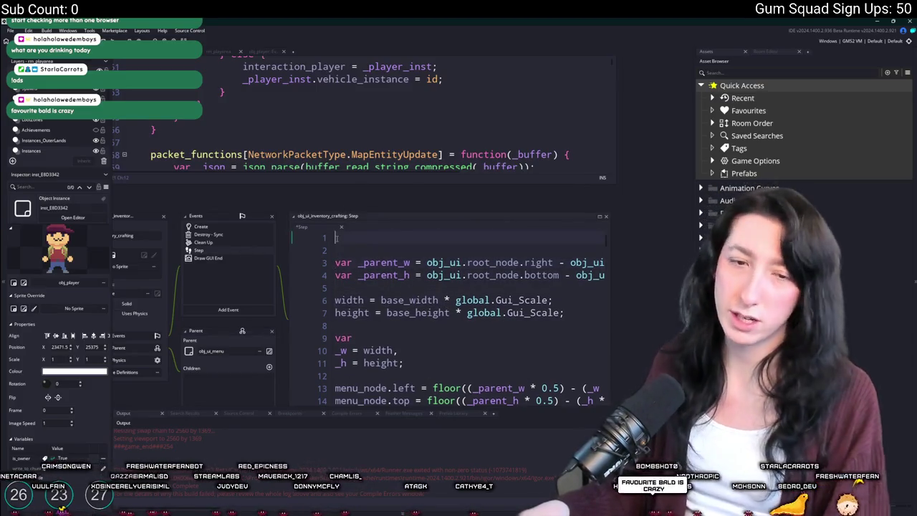
key(ctrl+v)
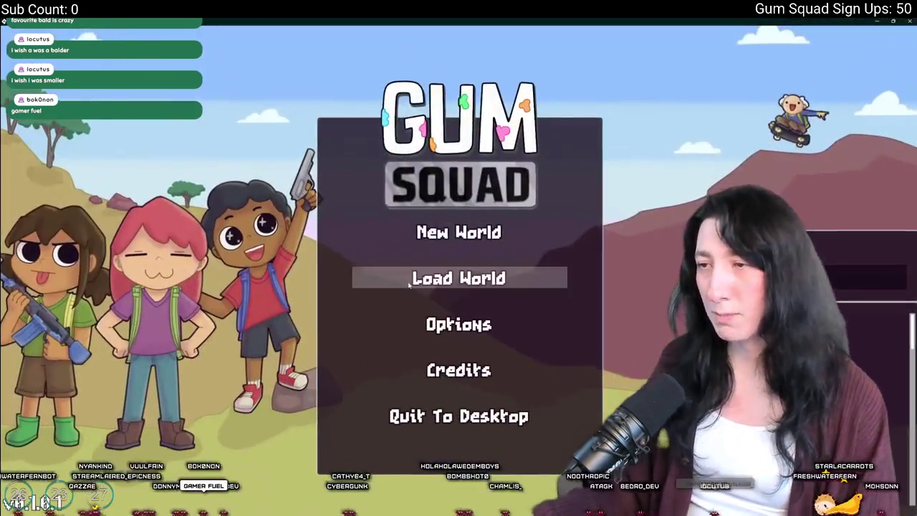
Step: Start a new world lobby and walk the character north
click(444, 231)
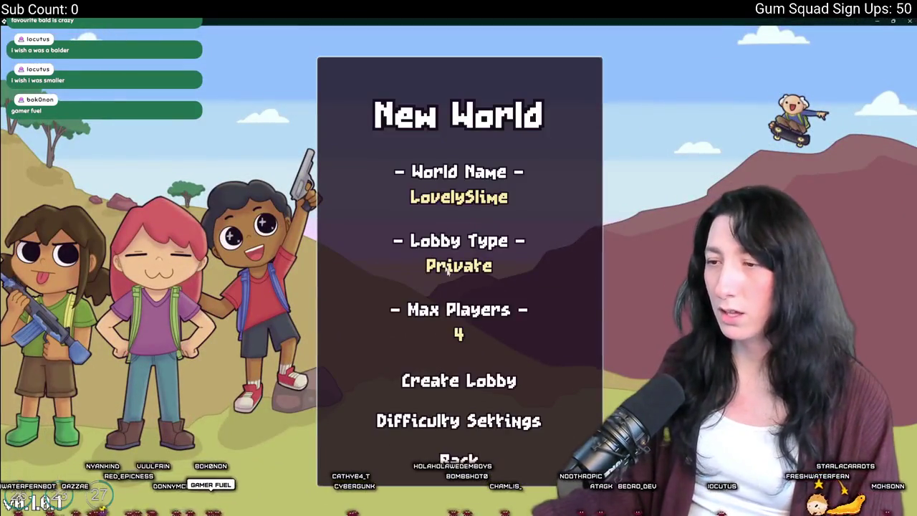
click(488, 374)
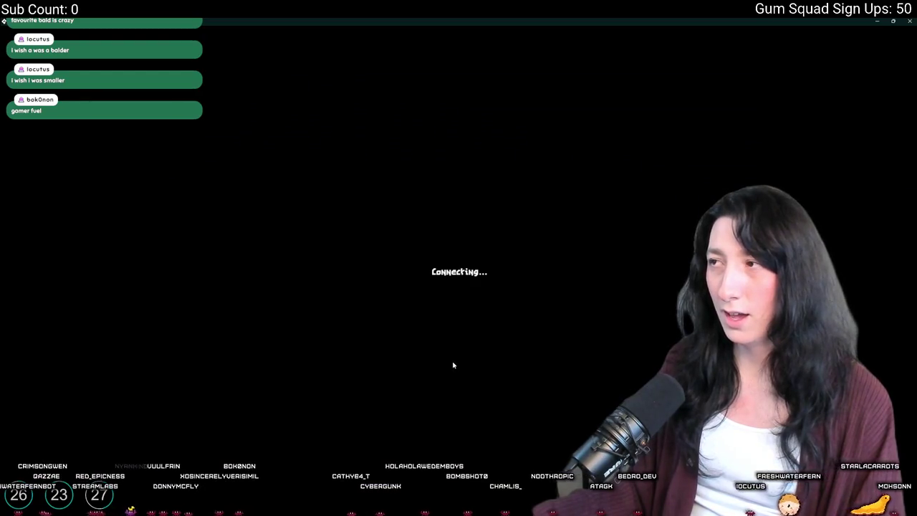
key(w)
Step: Drag the revolver into the equipment slot, dismiss the code error, and return to GameMaker
key(Tab)
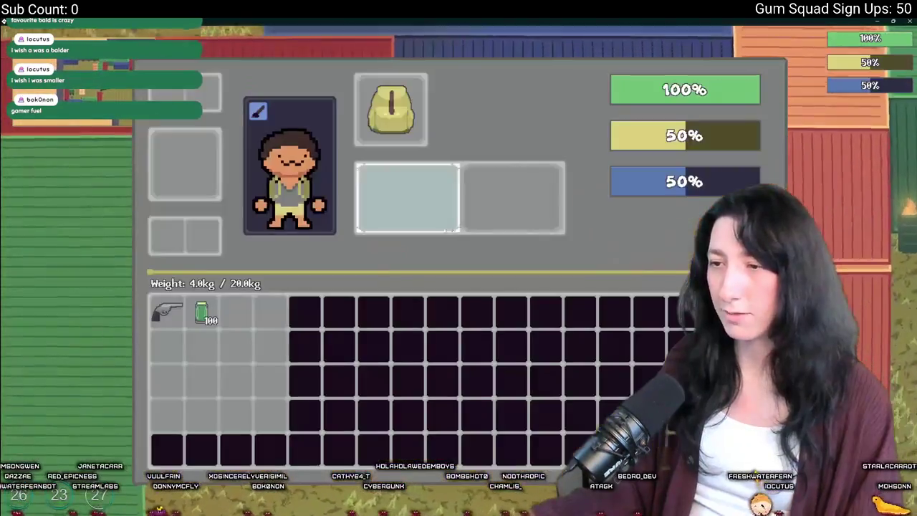
mouse_move(166, 310)
mouse_down()
mouse_move(433, 206)
mouse_move(423, 208)
mouse_up()
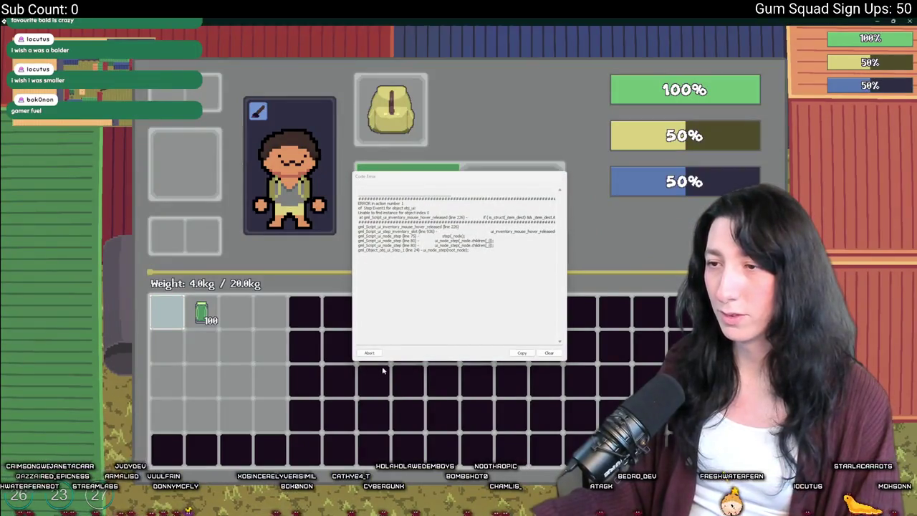
click(376, 353)
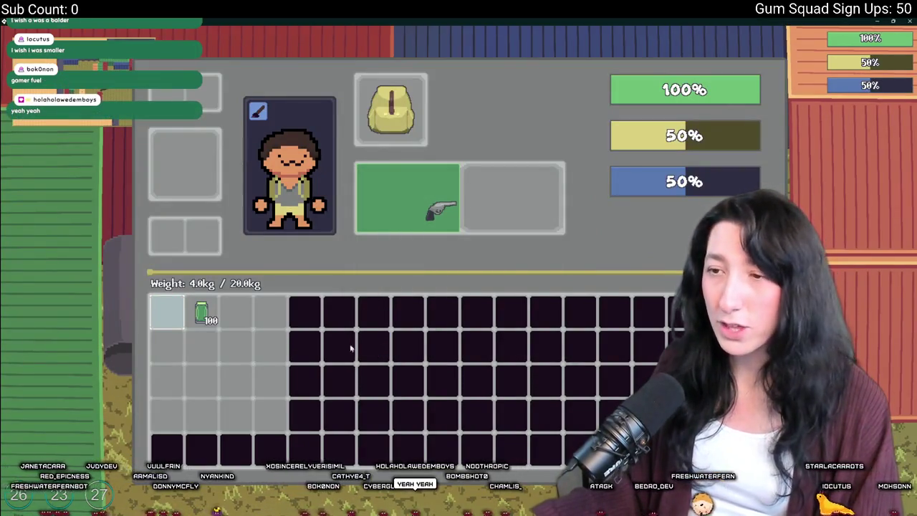
key(alt+Tab)
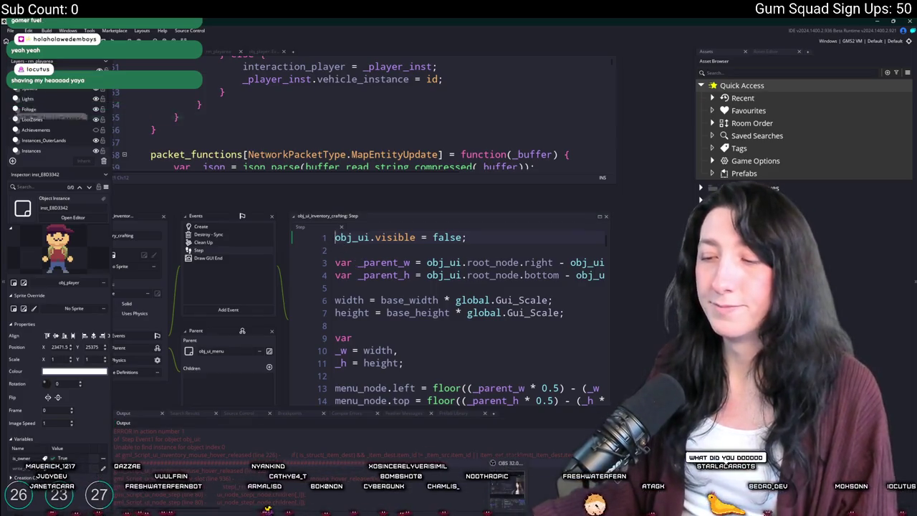
Step: Launch GitHub Desktop from the Start search
key(super)
text(g)
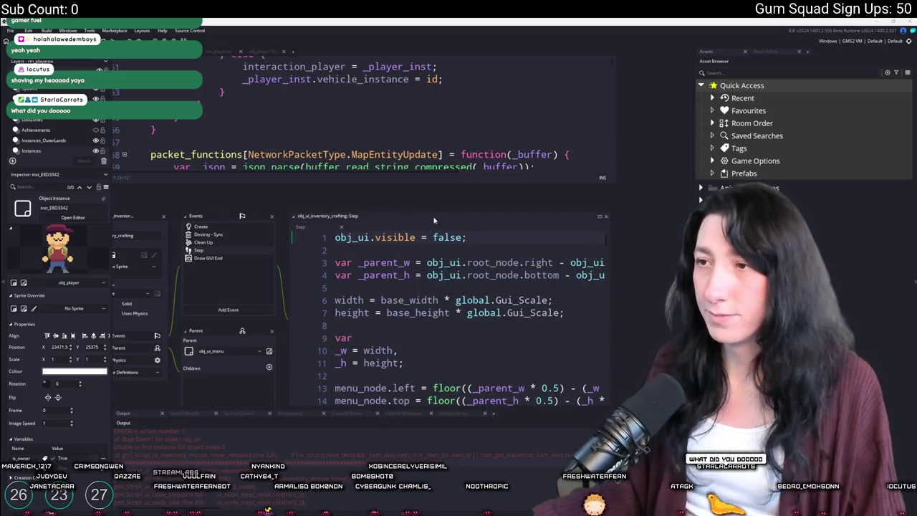
click(462, 33)
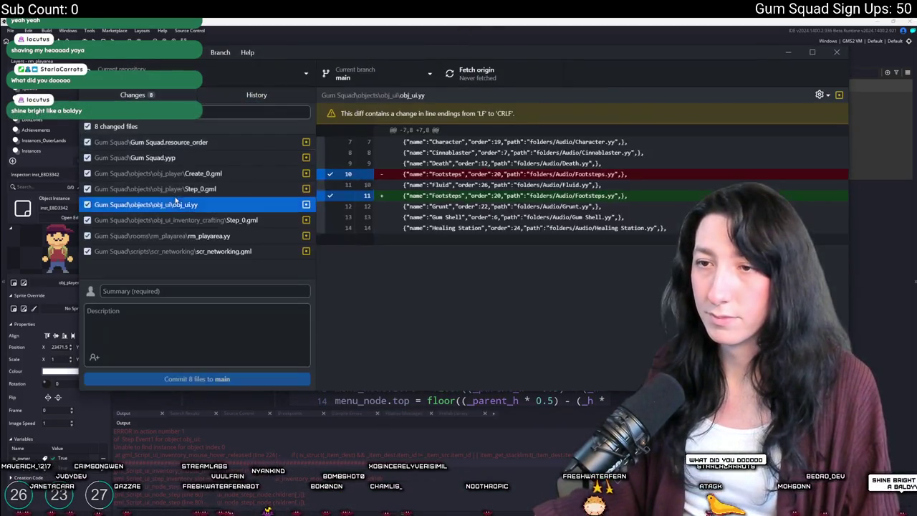
Step: Step through the changed files' diffs, including crafting and player Step code, then return to GameMaker
click(187, 189)
key(Down)
key(Down)
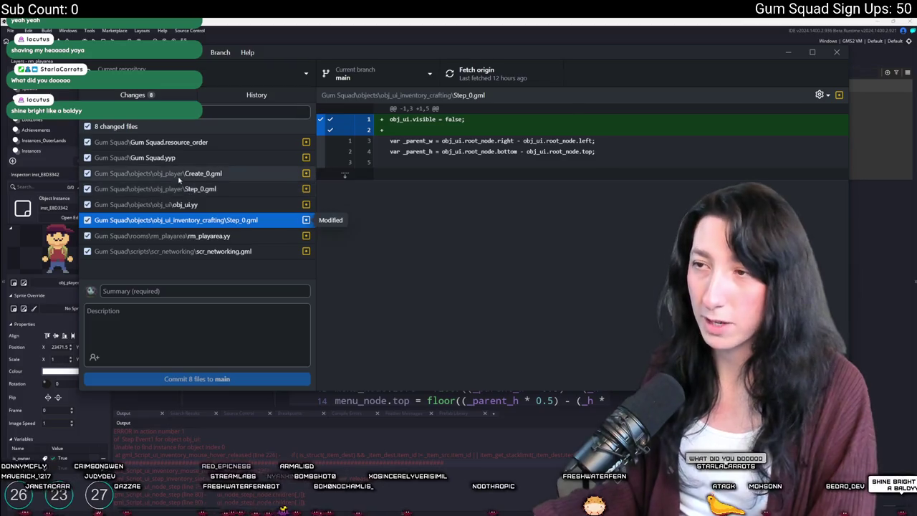
key(Down)
key(Down)
key(Up)
key(Up)
key(Up)
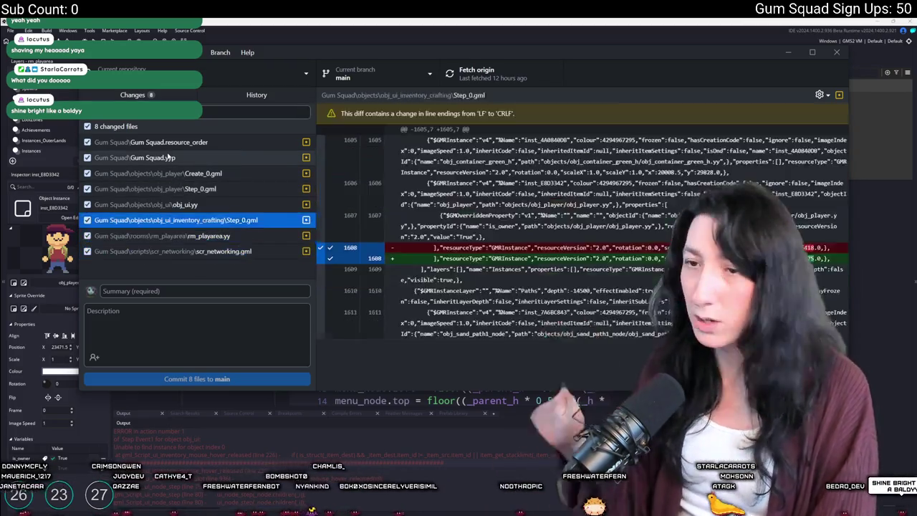
key(Down)
click(224, 20)
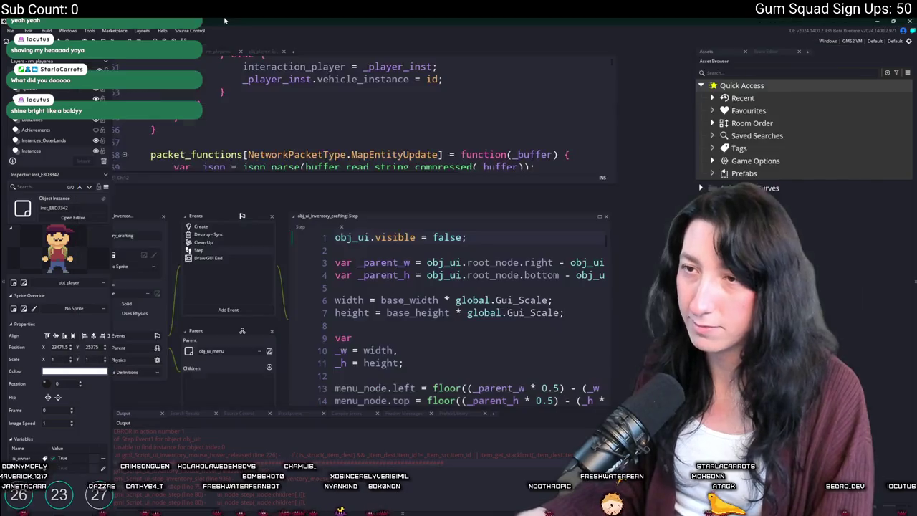
click(506, 237)
Step: Build and run Gum Squad with F5 to reach its title menu
key(F5)
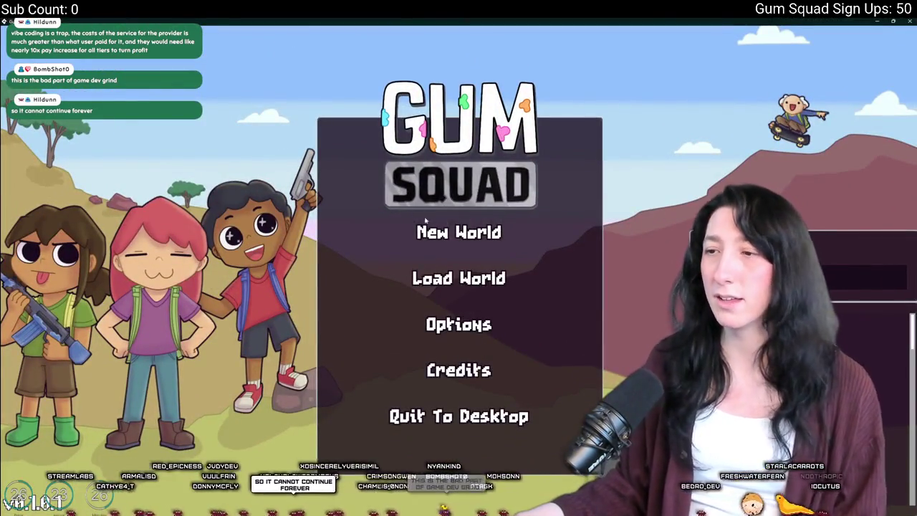
Step: Create a new world lobby, drag the revolver into the weapon slot, and dismiss the code error
click(428, 230)
click(463, 376)
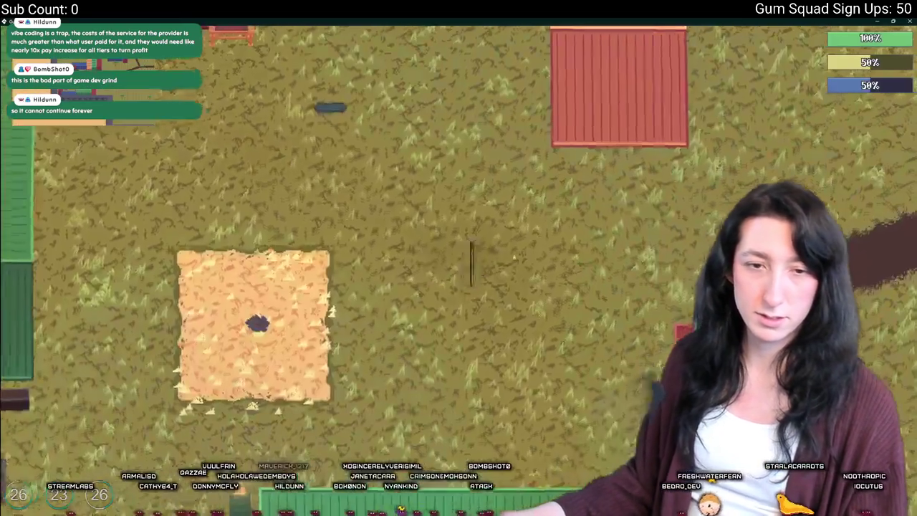
key(Tab)
drag(166, 313, 447, 204)
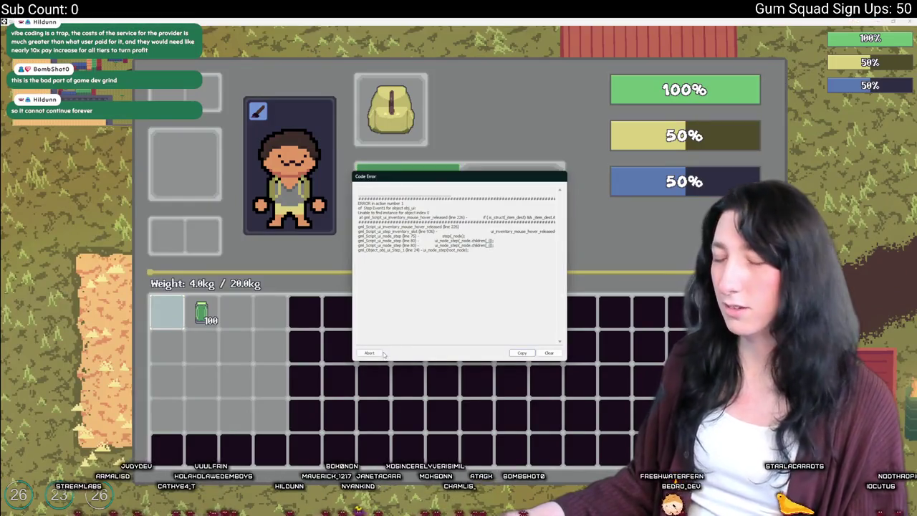
click(382, 353)
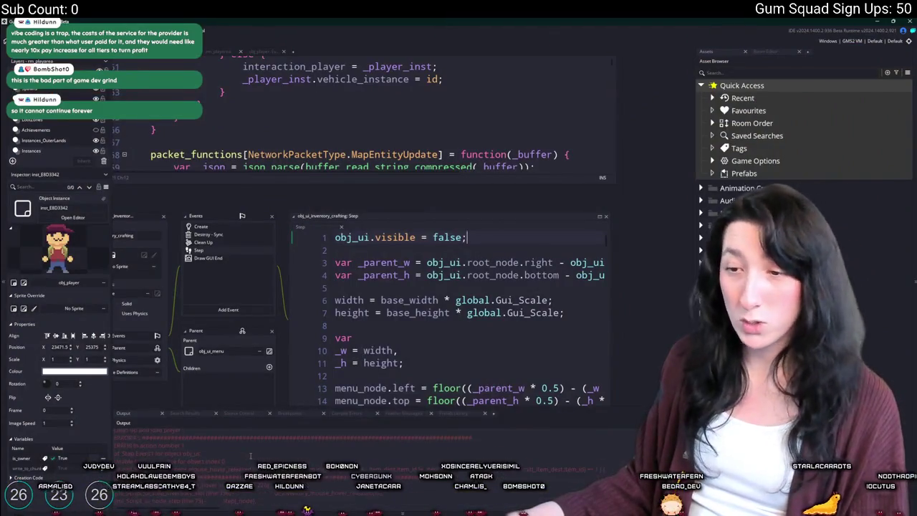
Step: Jump to the ui_inventory_mouse_hover_released function via the Ctrl+T search
key(ctrl+t)
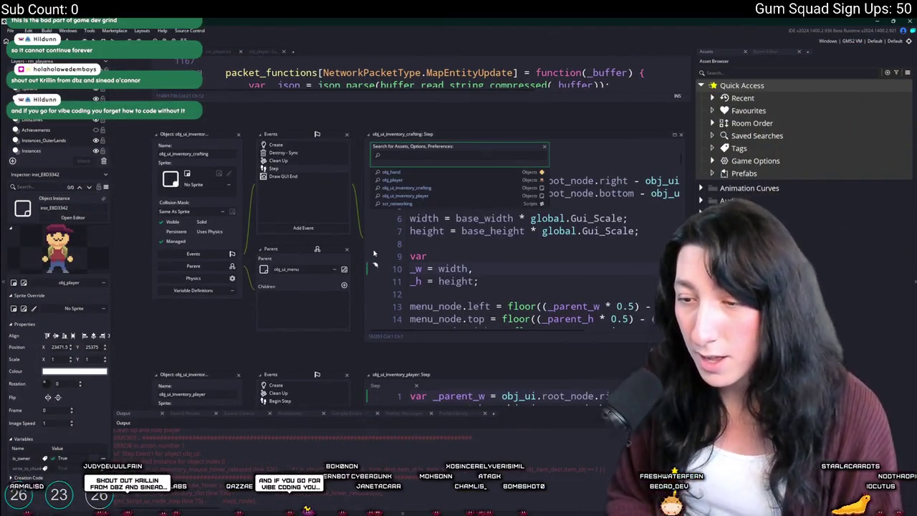
text(inventory_mouse_ho)
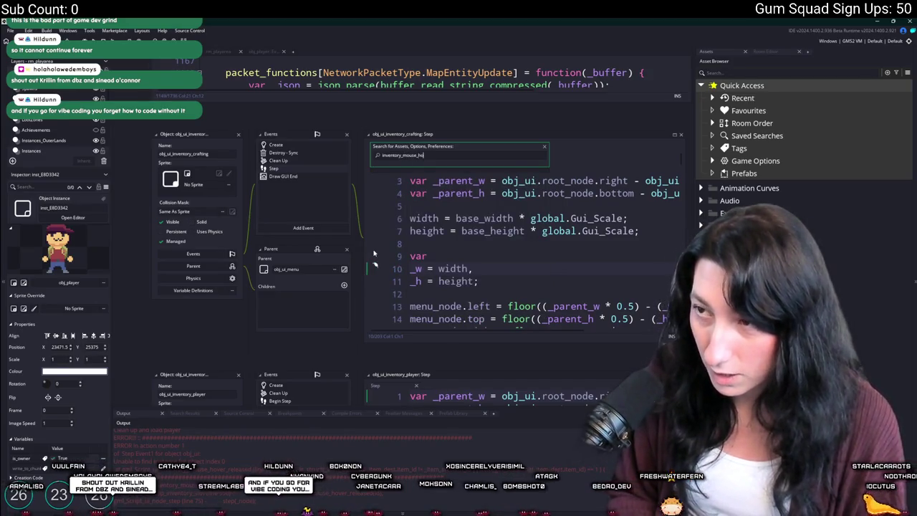
text(ver_REL)
key(Return)
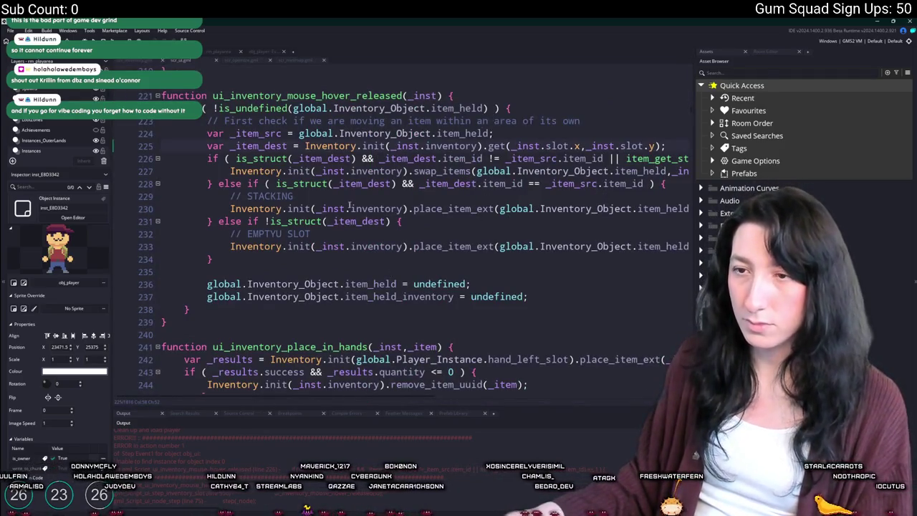
Step: Inspect the != and item_get_stacklimit conditions in the item swap code on line 226
click(320, 171)
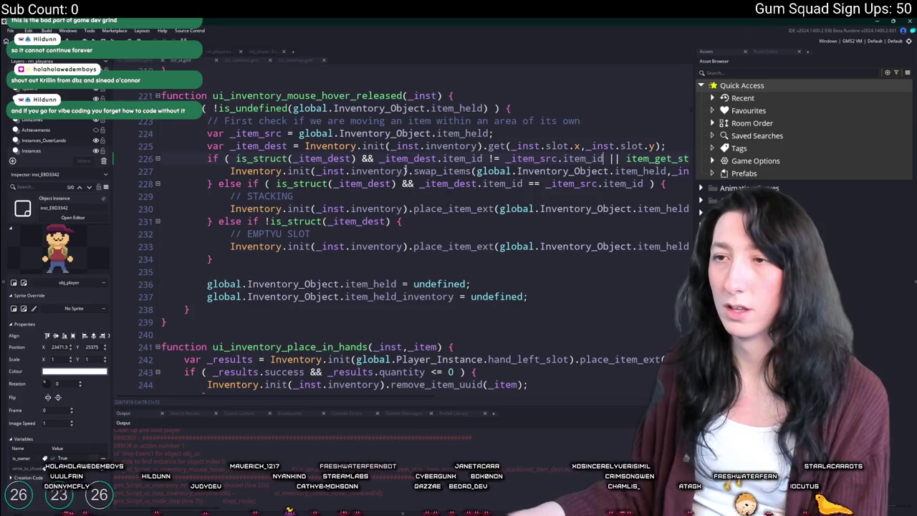
scroll(513, 163, right, 3)
scroll(368, 159, left, 3)
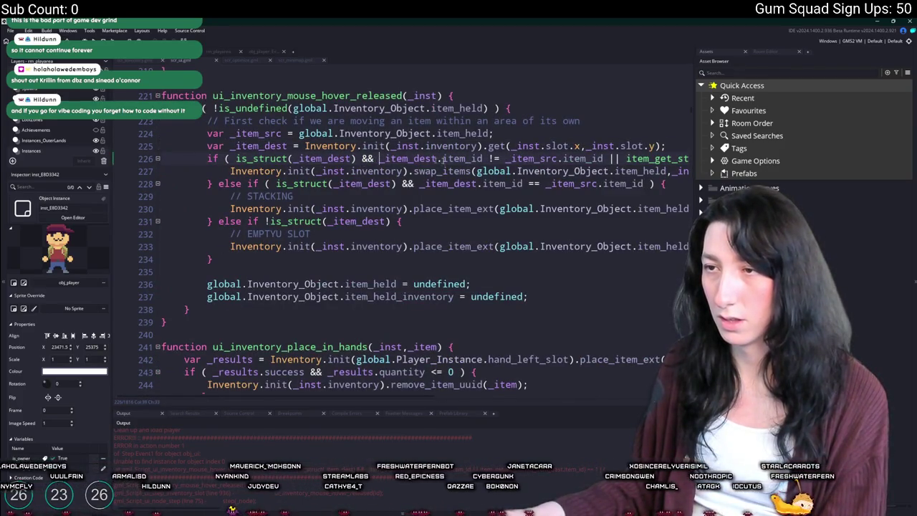
text(()
drag(626, 159, 737, 153)
click(595, 159)
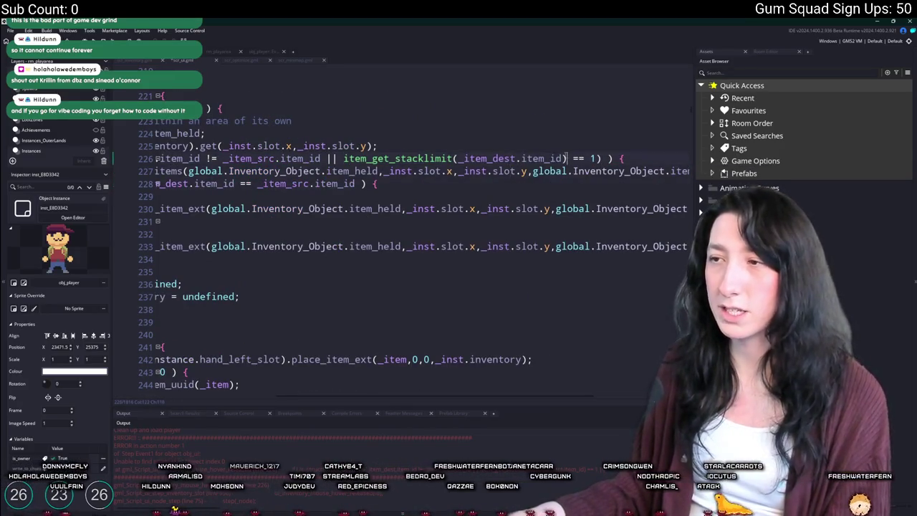
click(451, 158)
key(Home)
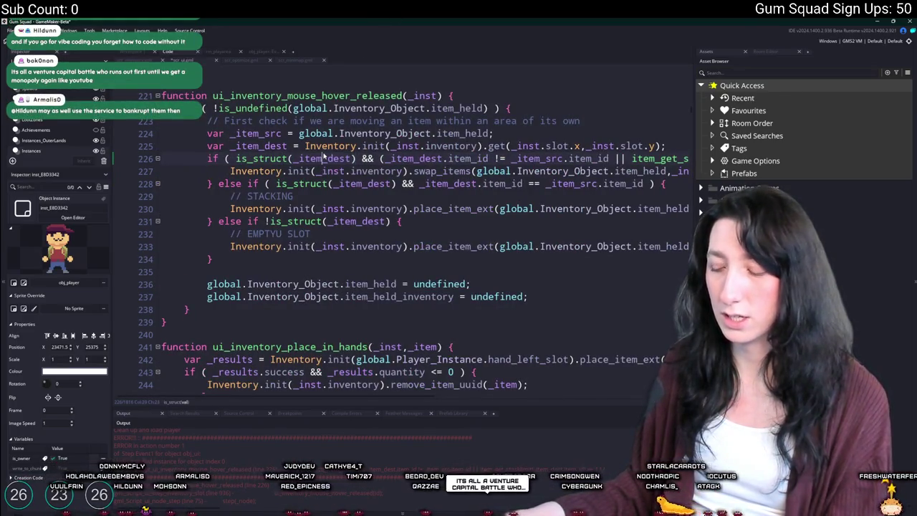
Step: Group the line 226 conditions in parentheses and rebuild the game
key(F12)
click(217, 158)
key(F5)
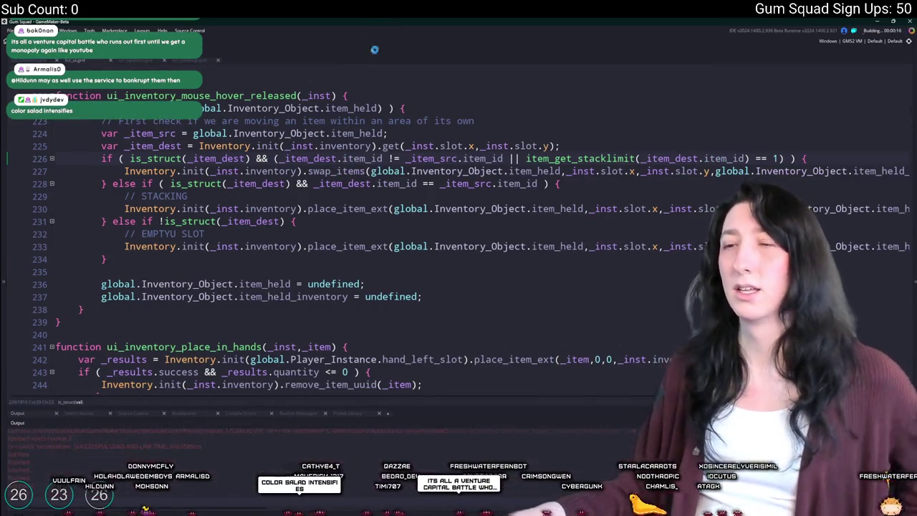
click(179, 159)
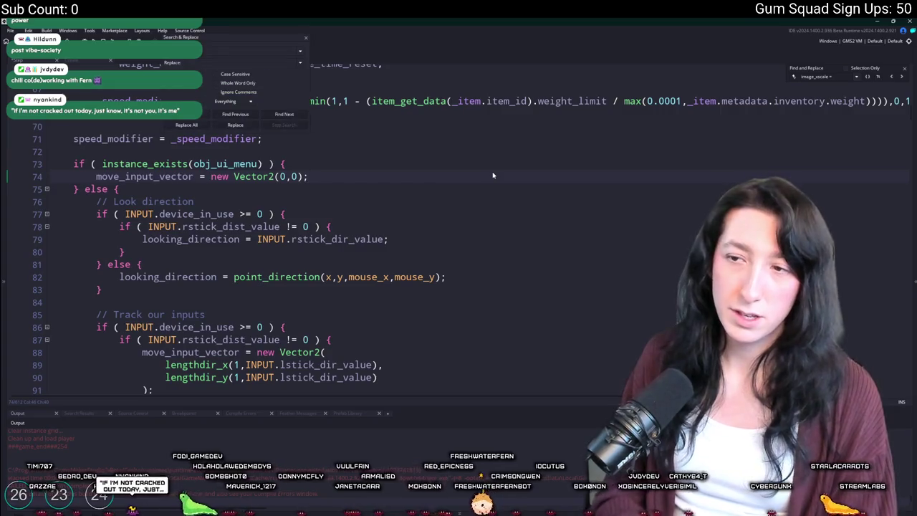
Step: Search the project for image_yscale and open the scr_character matches at lines 232 and 337
text(image_yscale)
key(Return)
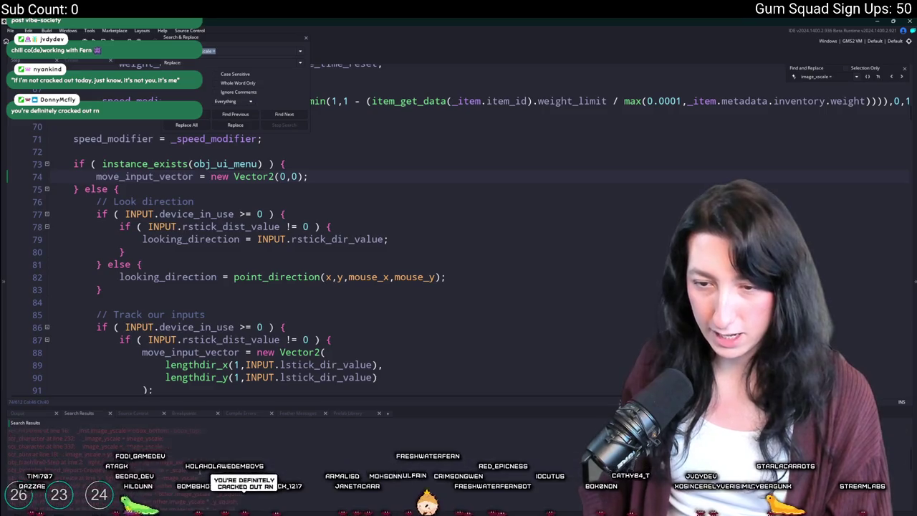
double_click(206, 438)
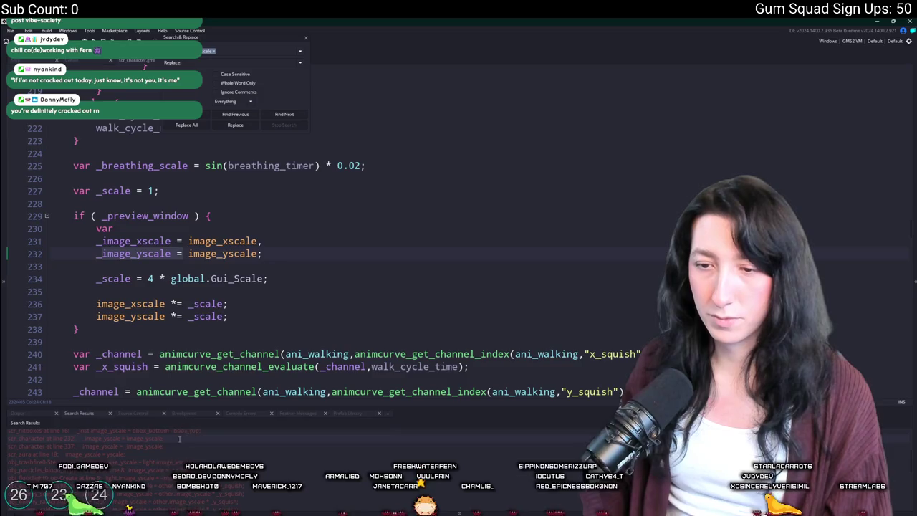
double_click(88, 446)
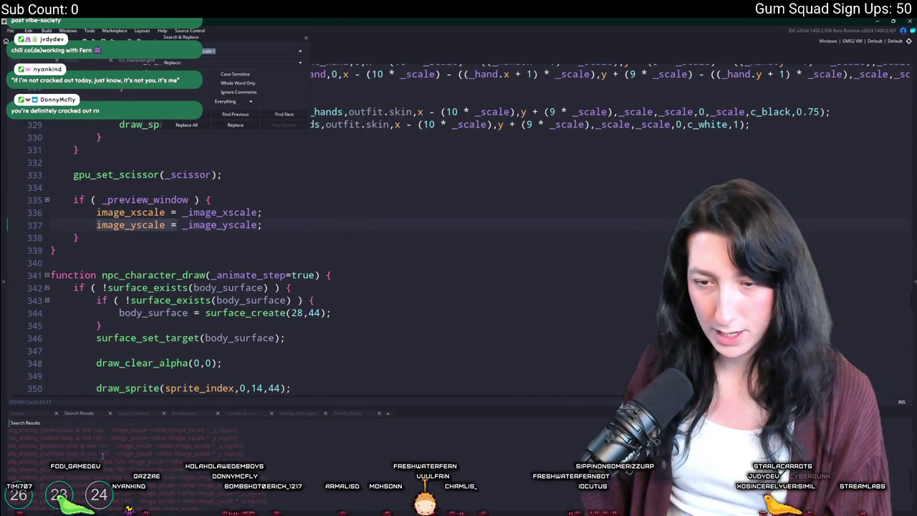
Step: Review the obj_player Step image_yscale matches, including line 502, and close the Find bar
scroll(91, 453, down, 2)
scroll(91, 453, down, 2)
scroll(81, 449, up, 3)
scroll(72, 457, up, 2)
double_click(91, 449)
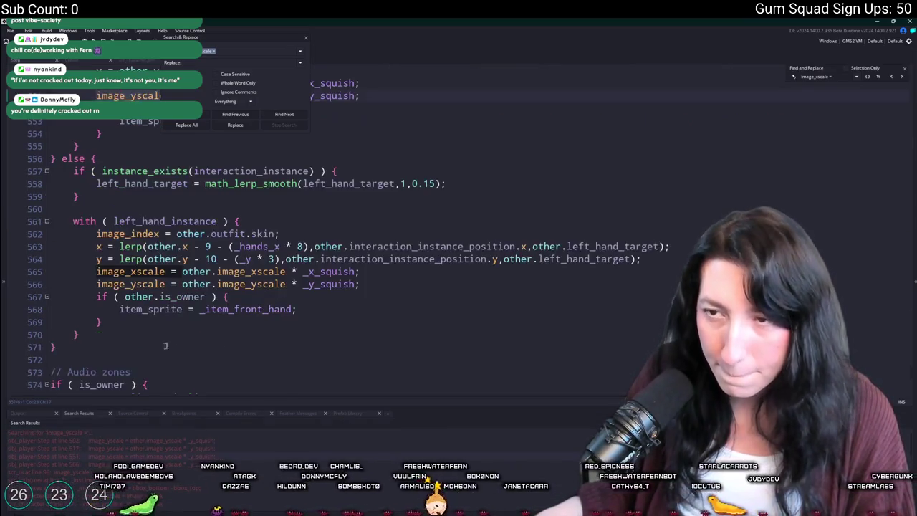
scroll(350, 246, up, 9)
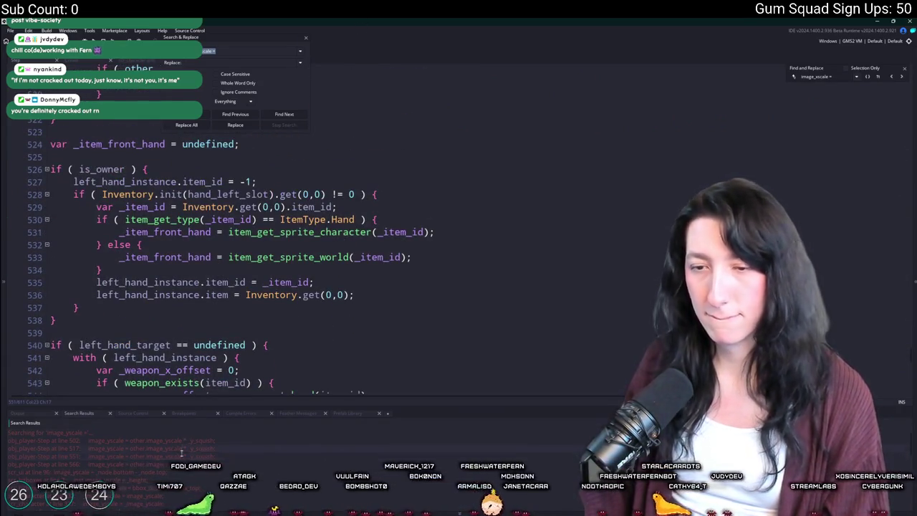
double_click(100, 441)
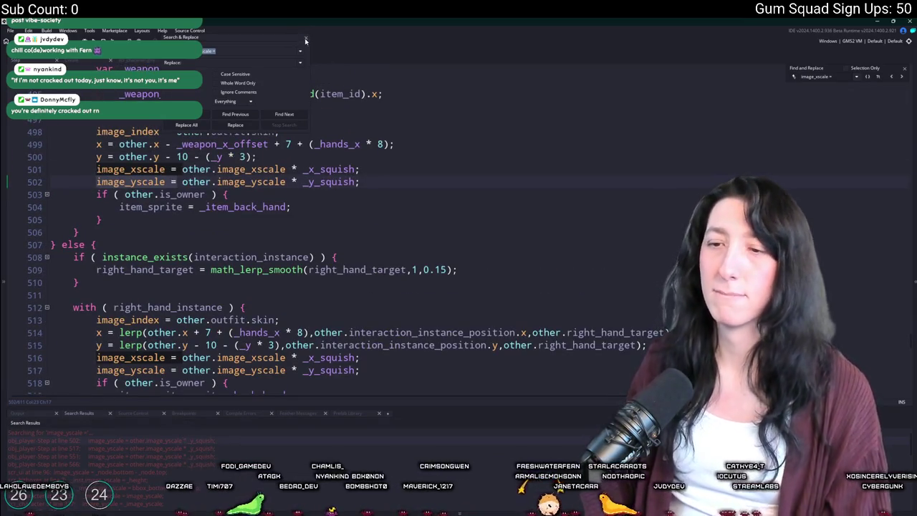
key(Escape)
click(133, 269)
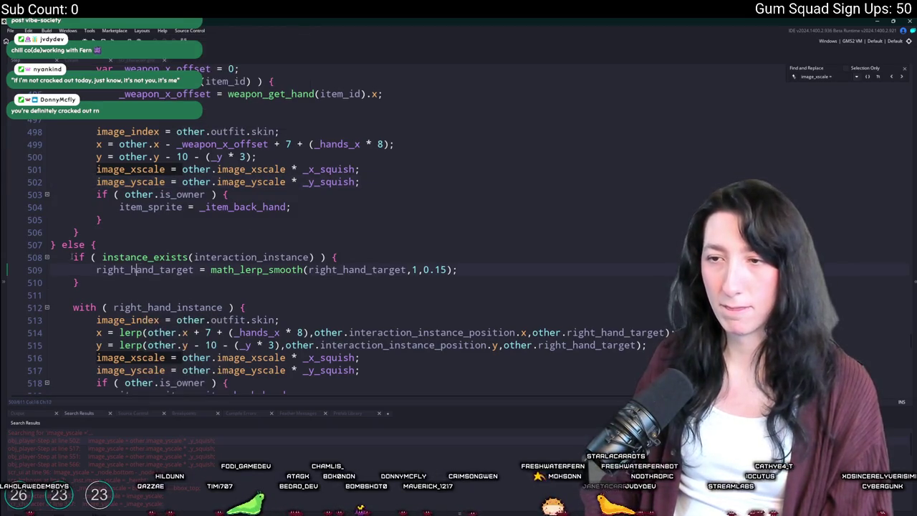
scroll(50, 247, up, 5)
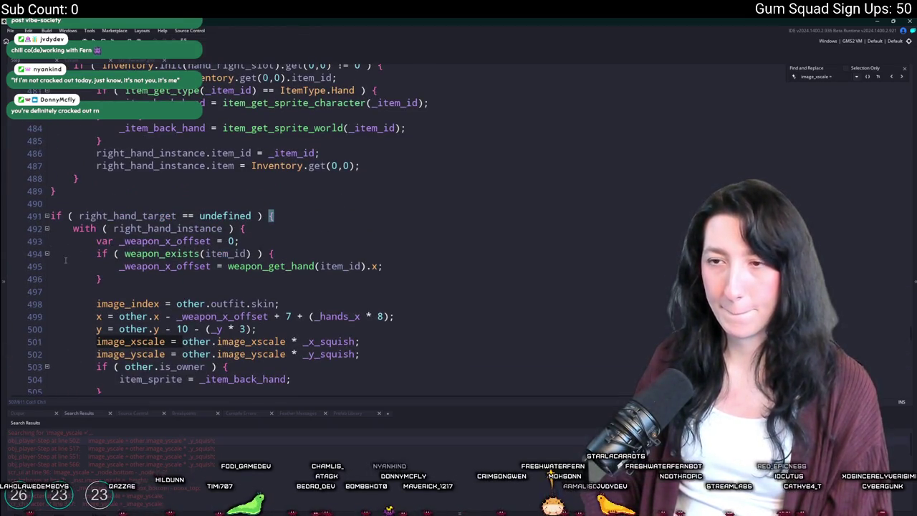
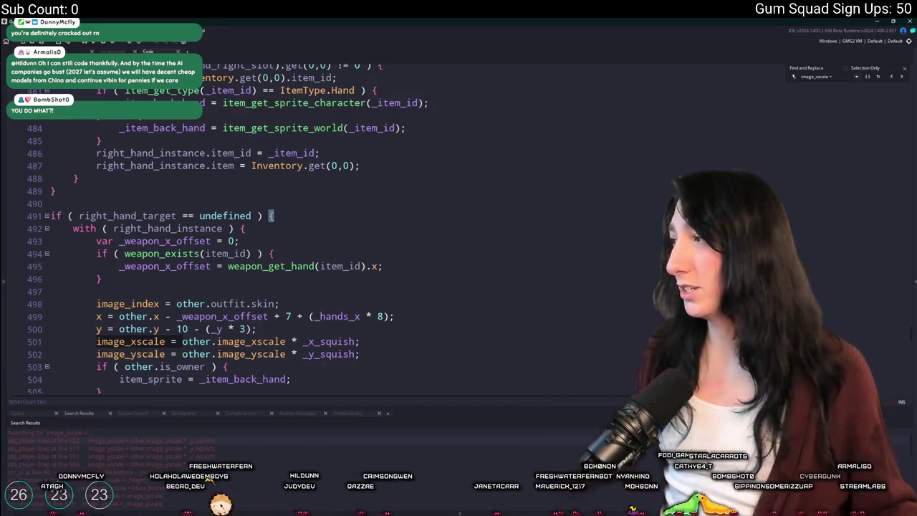
Step: Launch Steam from Windows search, bringing up the Gum Squad store page
key(super)
text(steam)
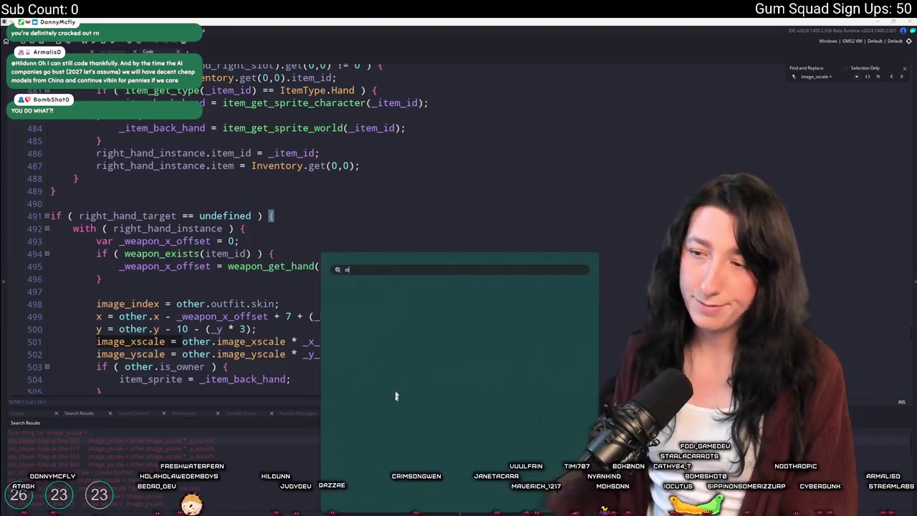
key(Return)
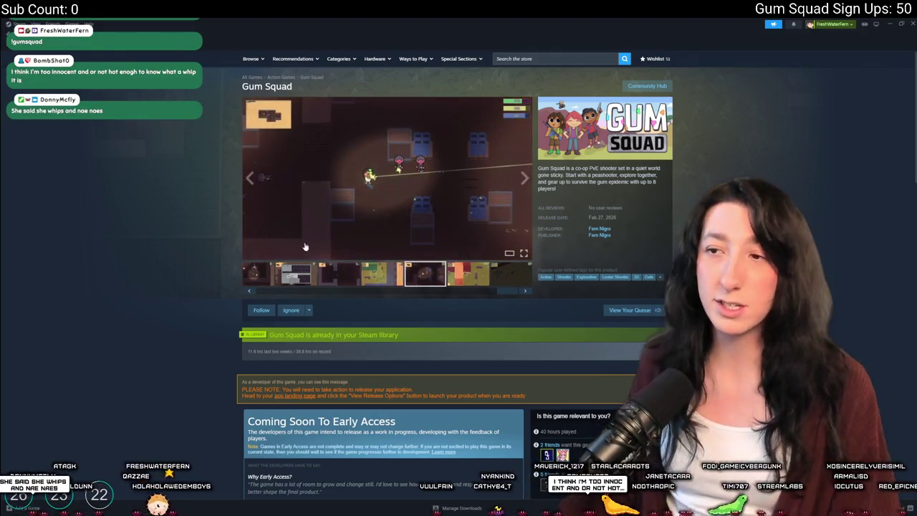
Step: Browse the field and dungeon screenshots of Gum Squad, then play the trailer fullscreen
click(321, 292)
click(324, 280)
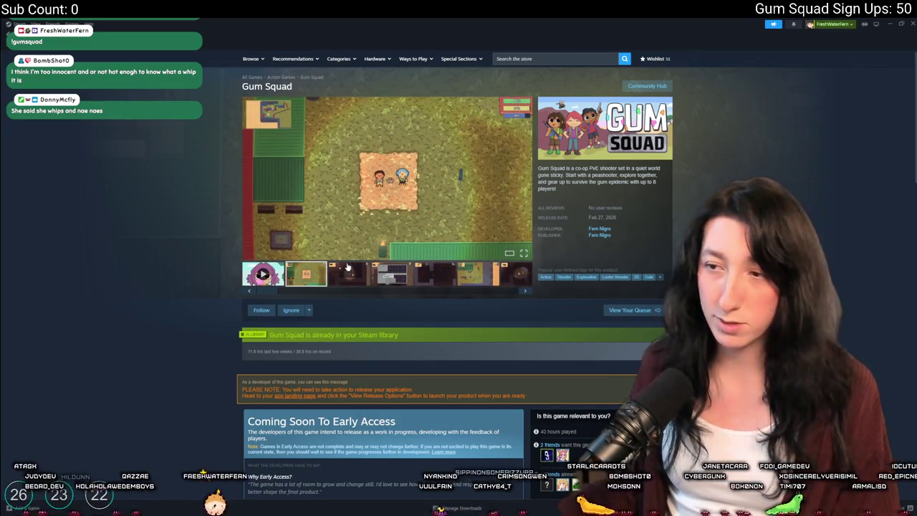
click(348, 271)
click(304, 274)
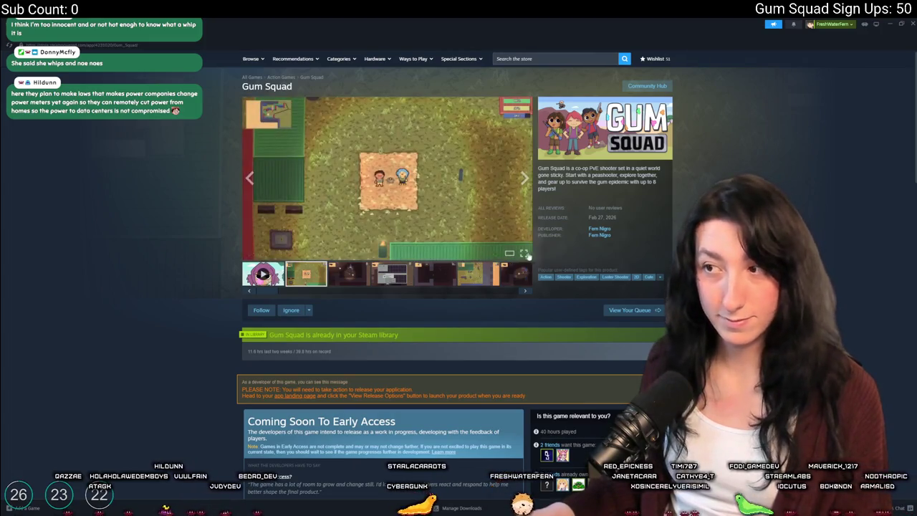
click(265, 272)
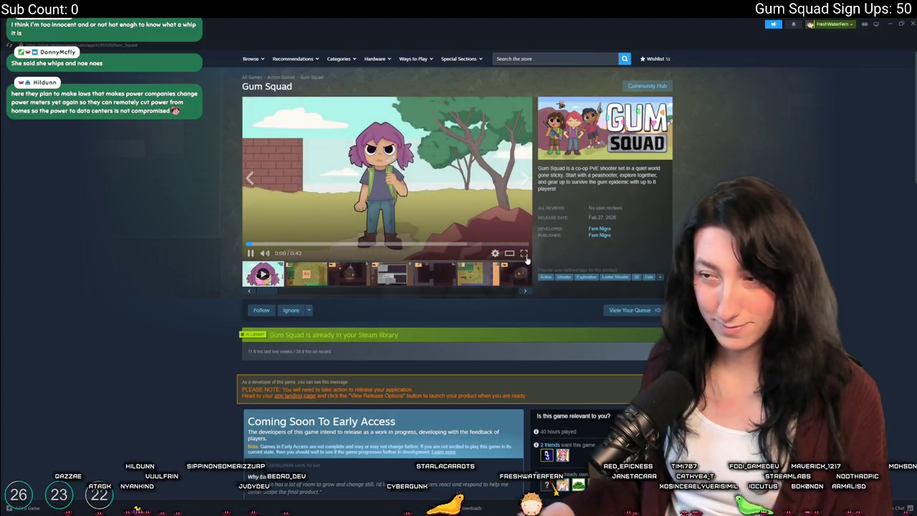
click(521, 251)
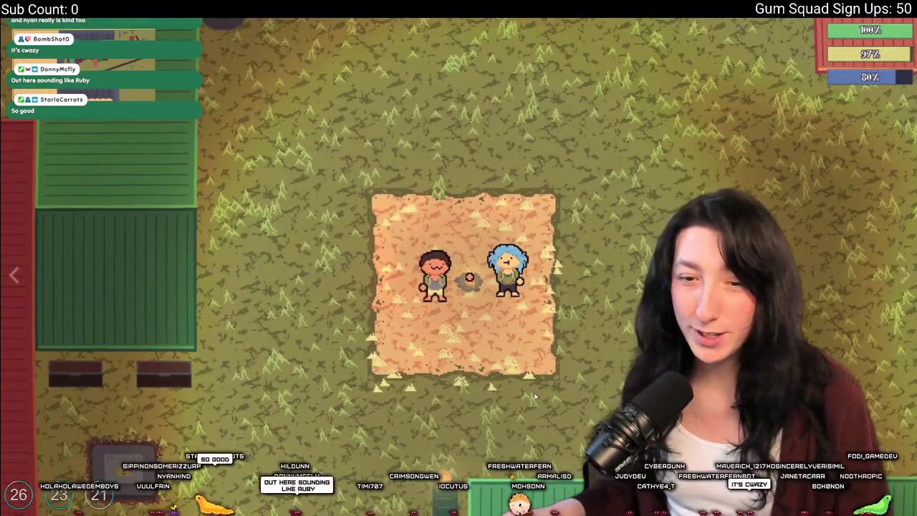
Step: Exit the fullscreen trailer and minimize Steam to return to the GameMaker code
key(Escape)
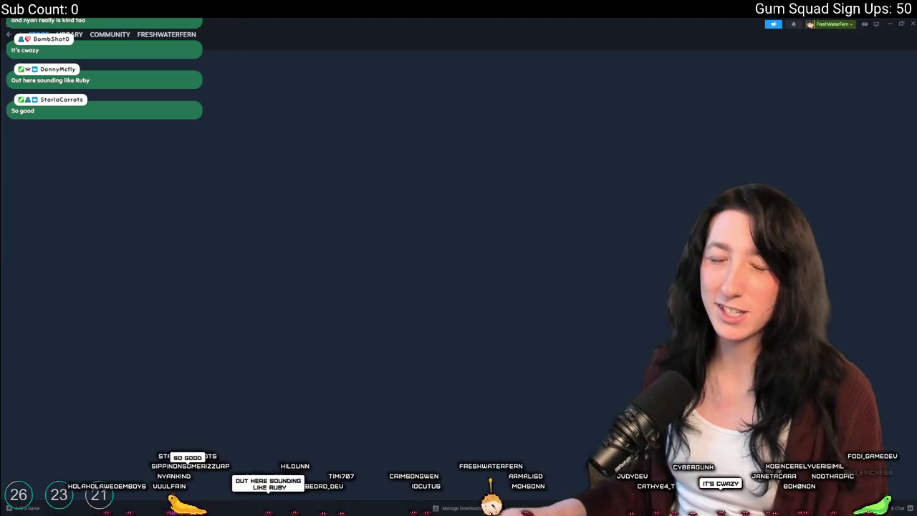
click(905, 22)
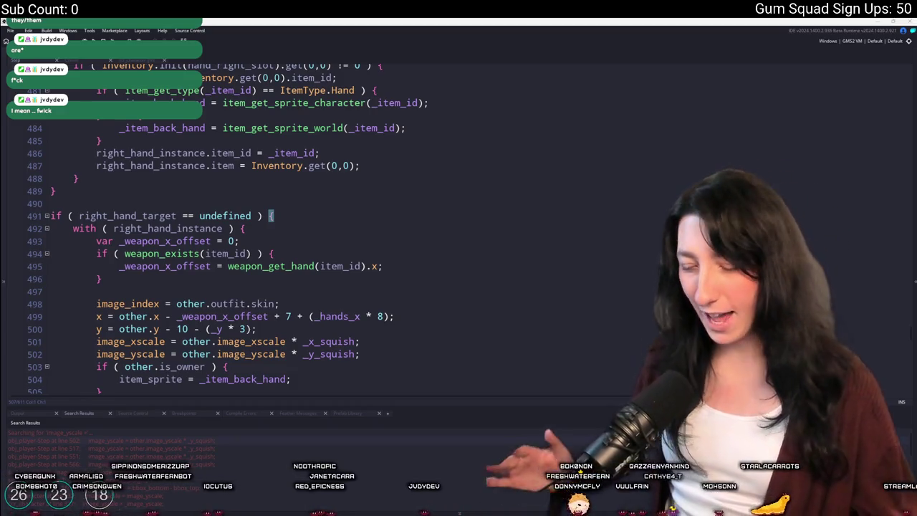
Step: Select image_yscale on line 502 and search for its occurrences, then close the search
click(307, 213)
scroll(307, 210, down, 8)
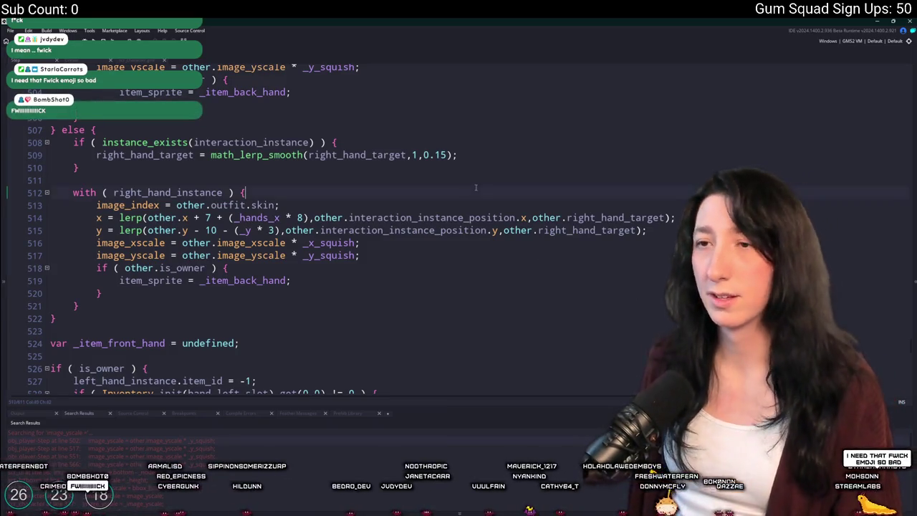
scroll(312, 169, up, 5)
double_click(131, 239)
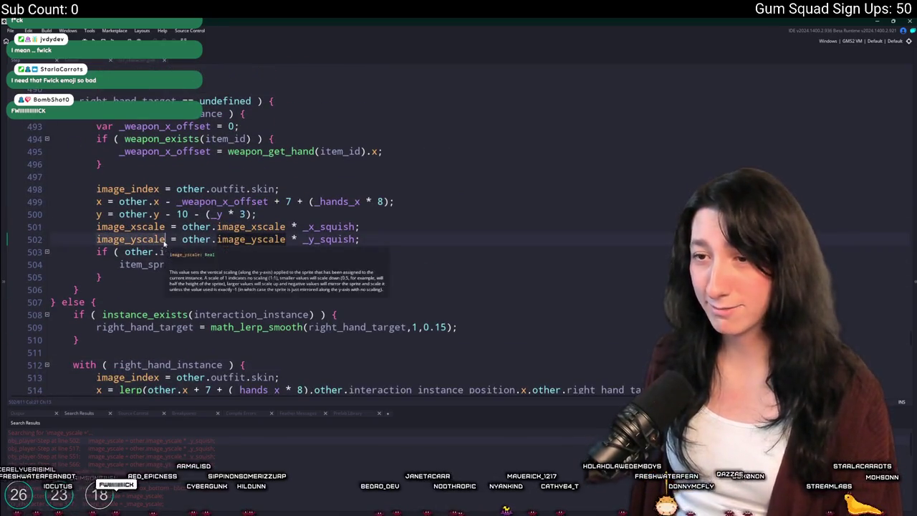
key(ctrl+f)
key(ctrl+a)
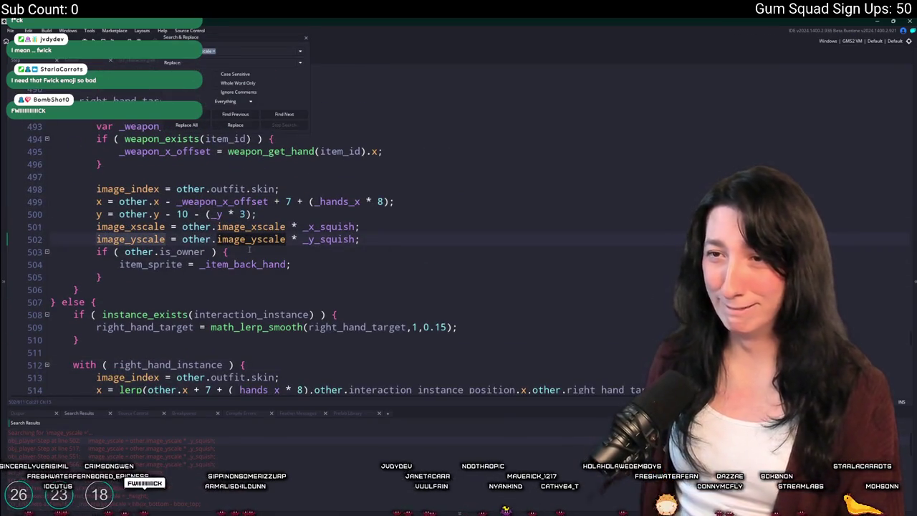
click(306, 38)
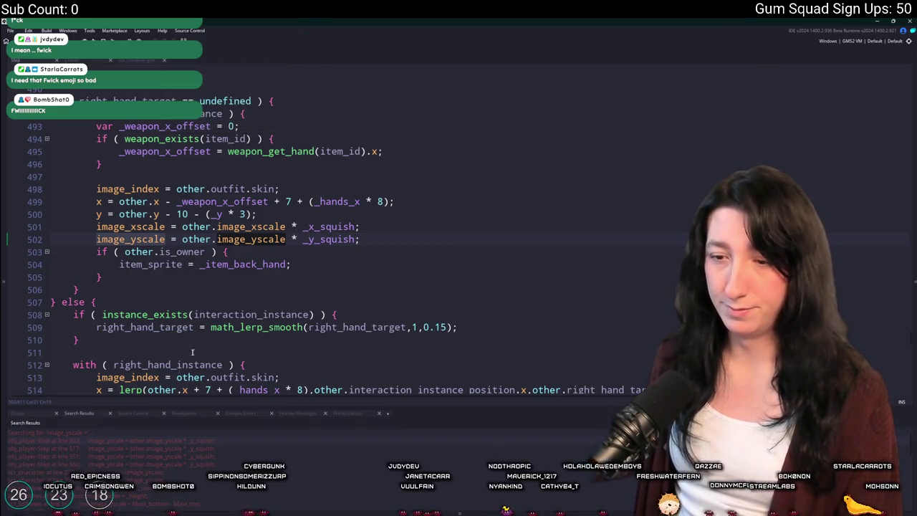
Step: Scroll back up through the player step code and bring up the find panel again
click(341, 201)
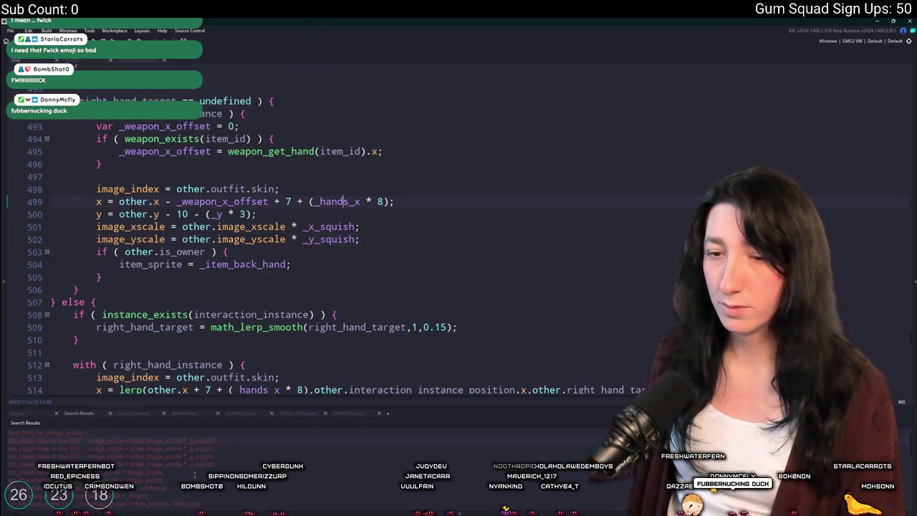
scroll(253, 385, down, 11)
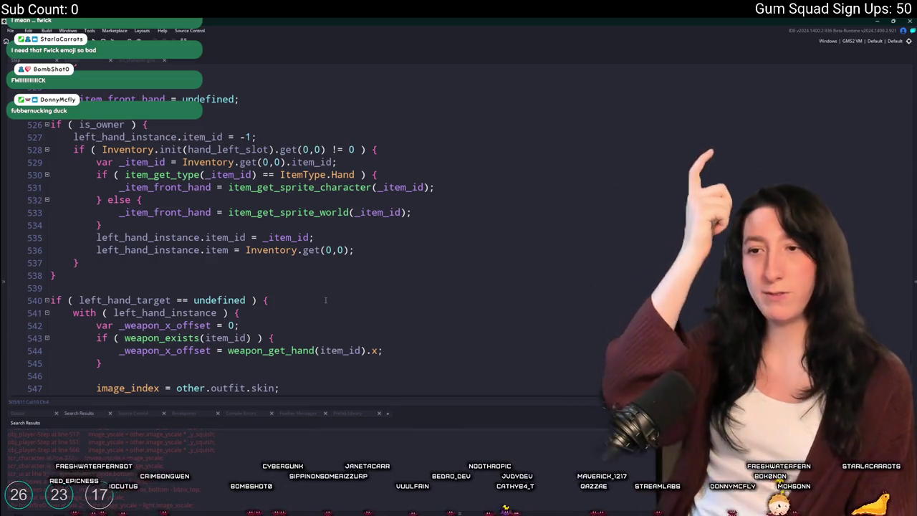
scroll(325, 299, up, 3)
scroll(354, 285, up, 8)
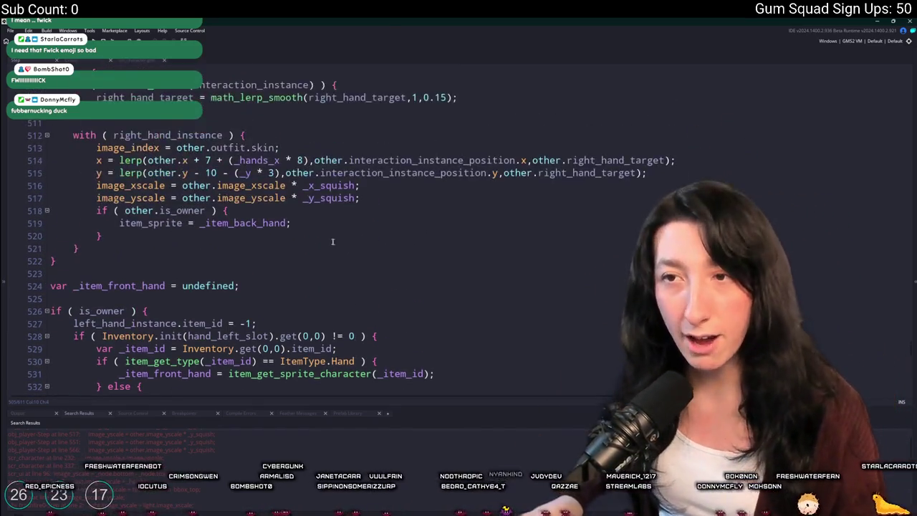
scroll(273, 88, up, 4)
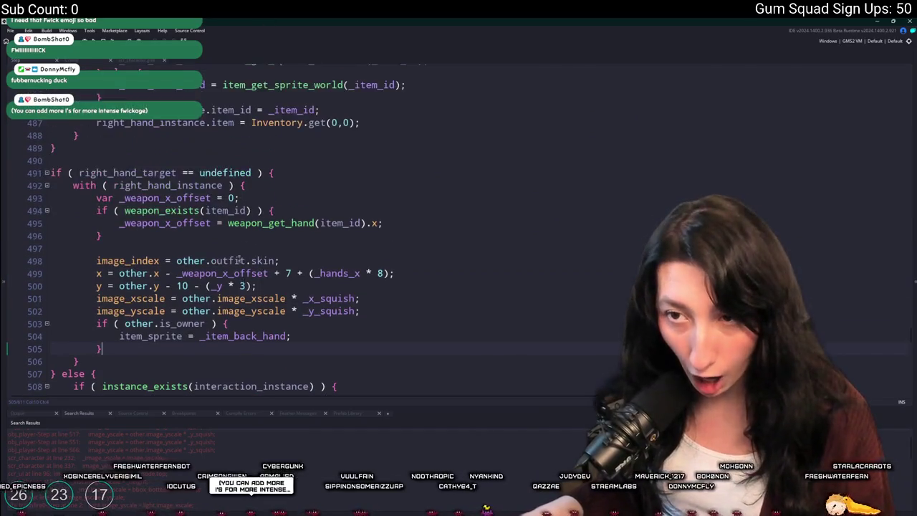
scroll(273, 87, down, 2)
scroll(273, 87, up, 10)
scroll(323, 295, up, 20)
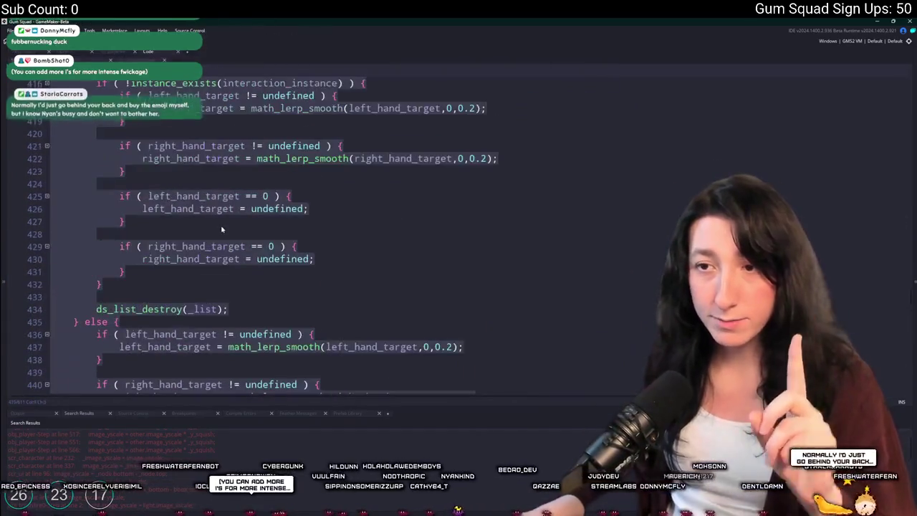
scroll(323, 295, up, 6)
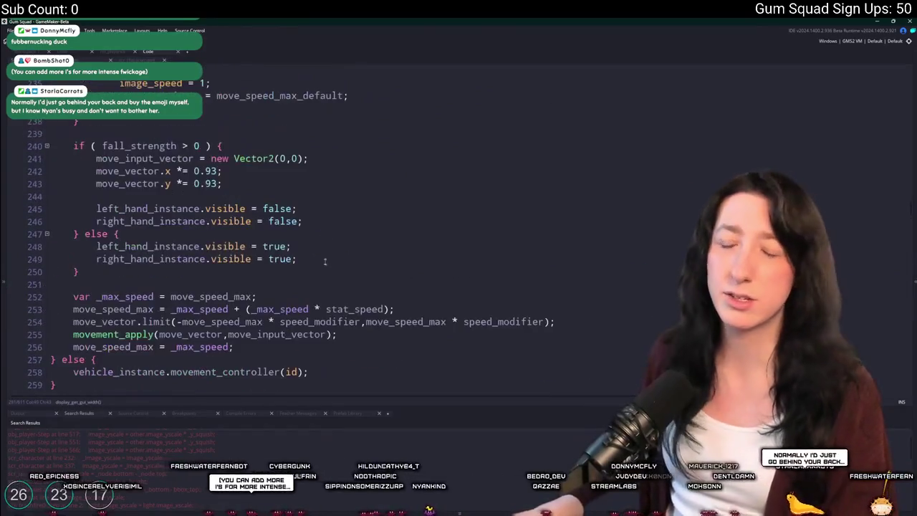
key(ctrl+f)
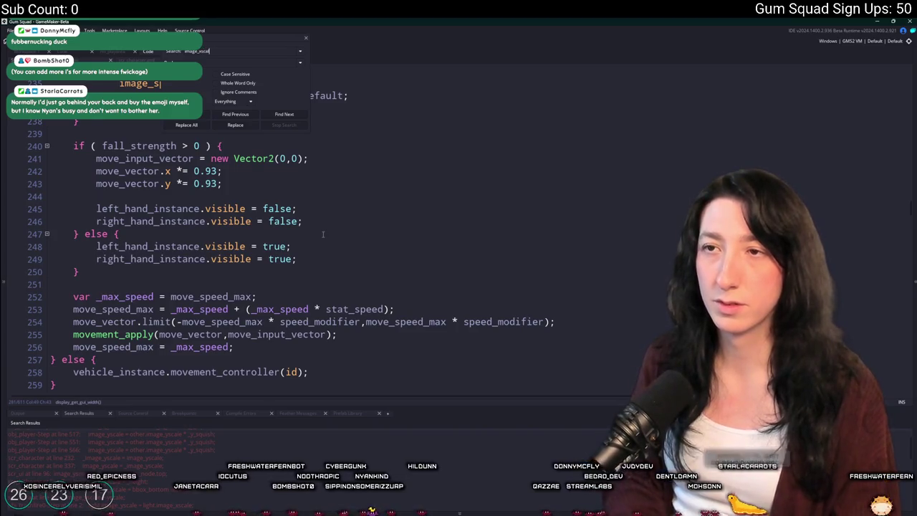
Step: Search for 'image_xscale =' and jump to the line 196 result, closing the search panel
text(e =)
key(Return)
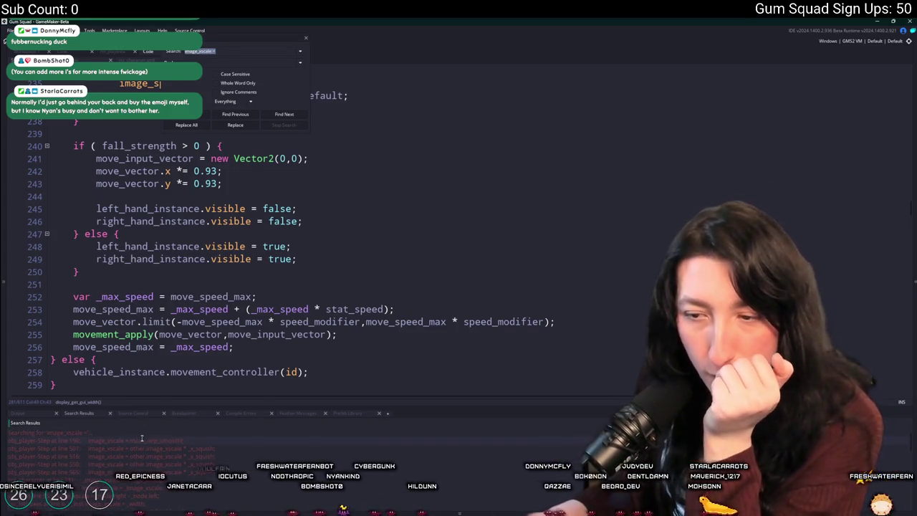
double_click(142, 438)
scroll(228, 275, up, 5)
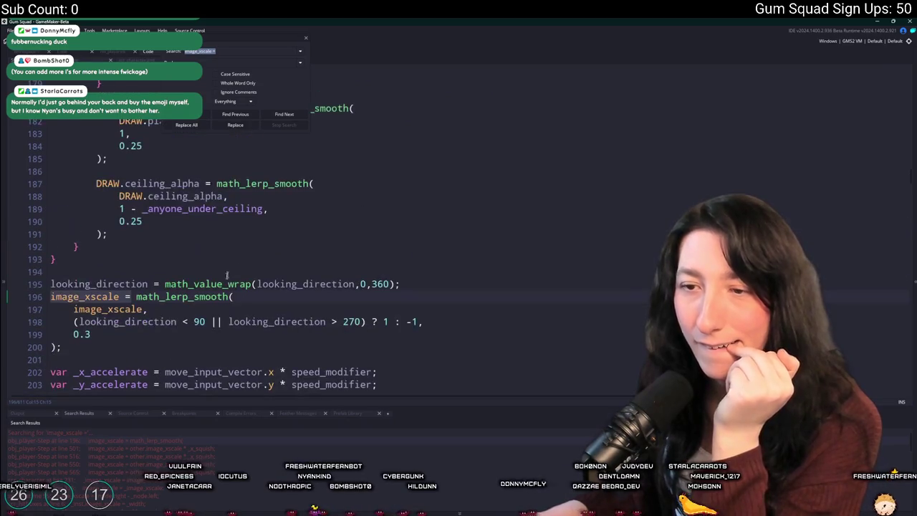
click(305, 41)
Step: Scroll around the image_xscale smoothing code and place the cursor on empty line 201
drag(91, 334, 50, 284)
scroll(207, 290, up, 10)
scroll(207, 290, up, 20)
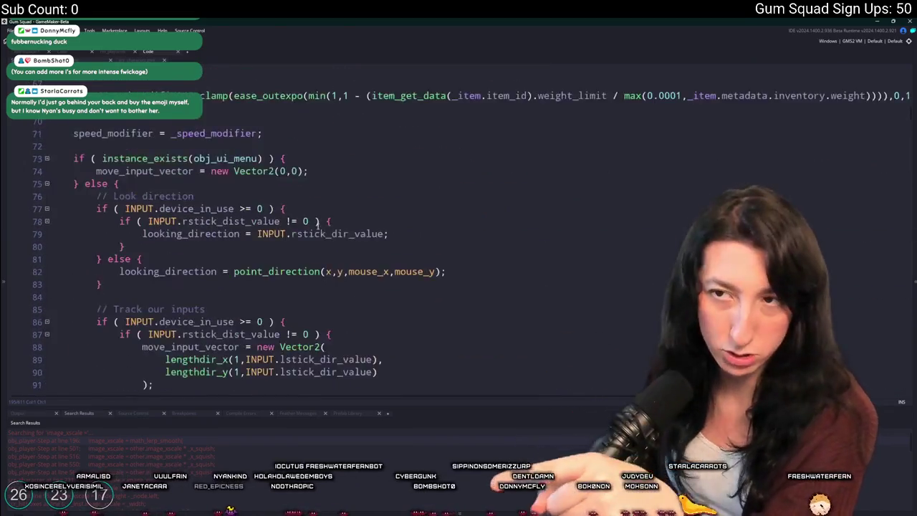
scroll(317, 224, up, 13)
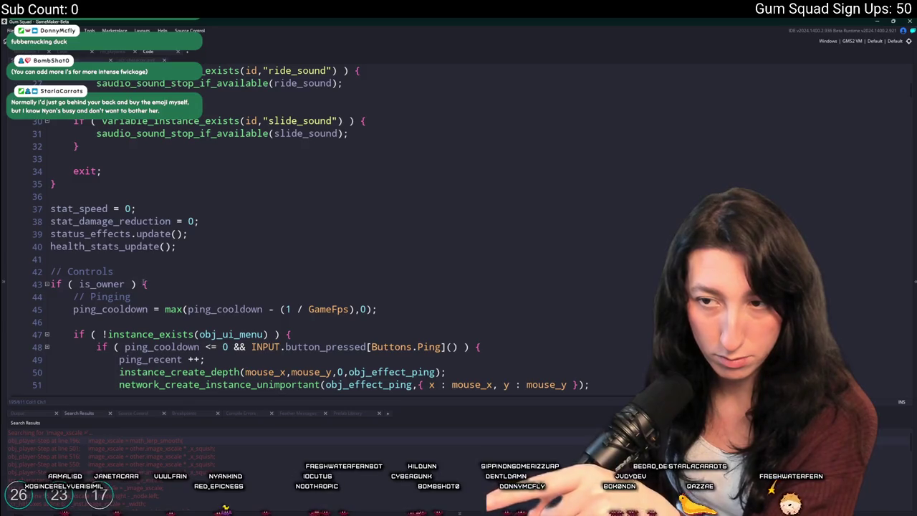
scroll(143, 284, down, 20)
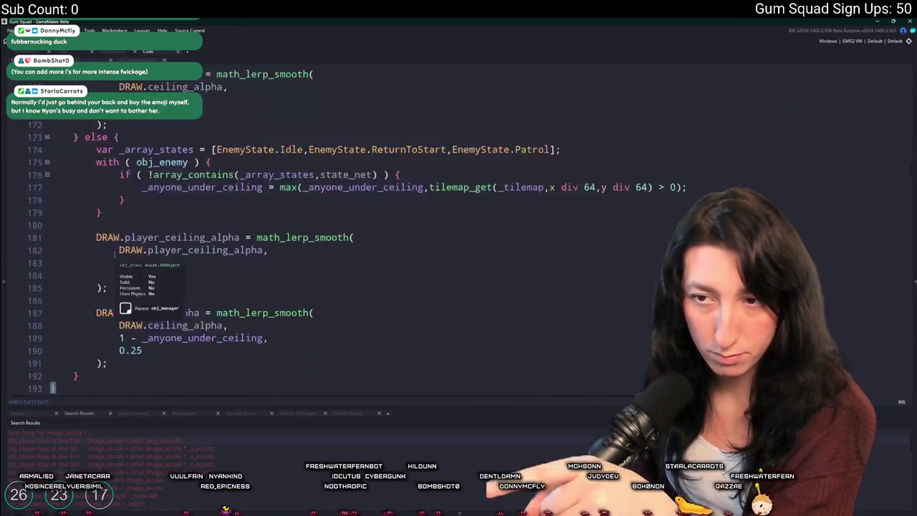
scroll(114, 254, down, 5)
click(78, 273)
Step: Write log(["HEWWO",looking_direction]); on line 201 and build and run the game with F5
text(log("HEWWO");)
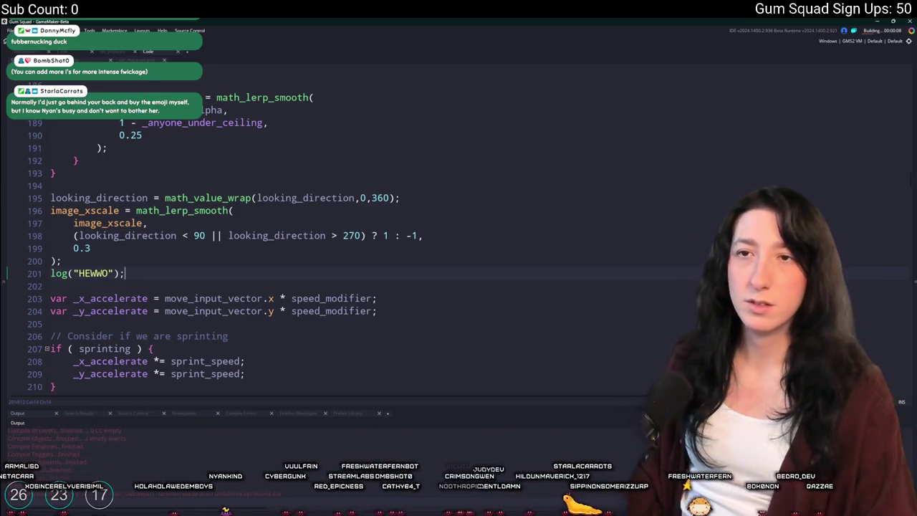
double_click(113, 197)
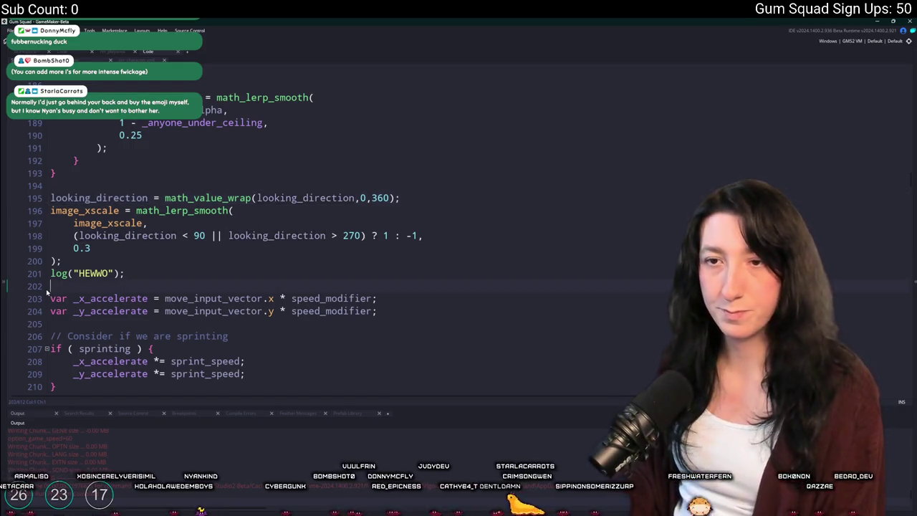
click(74, 273)
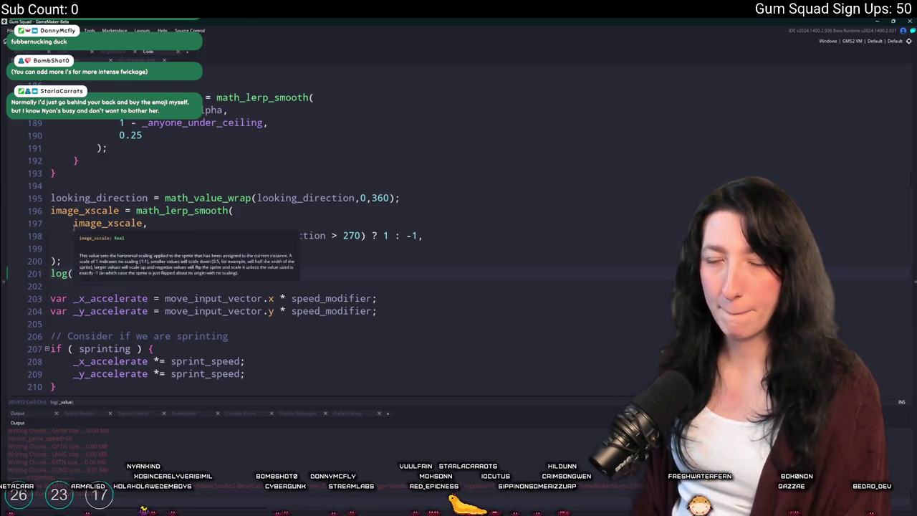
text(["HEWWO");)
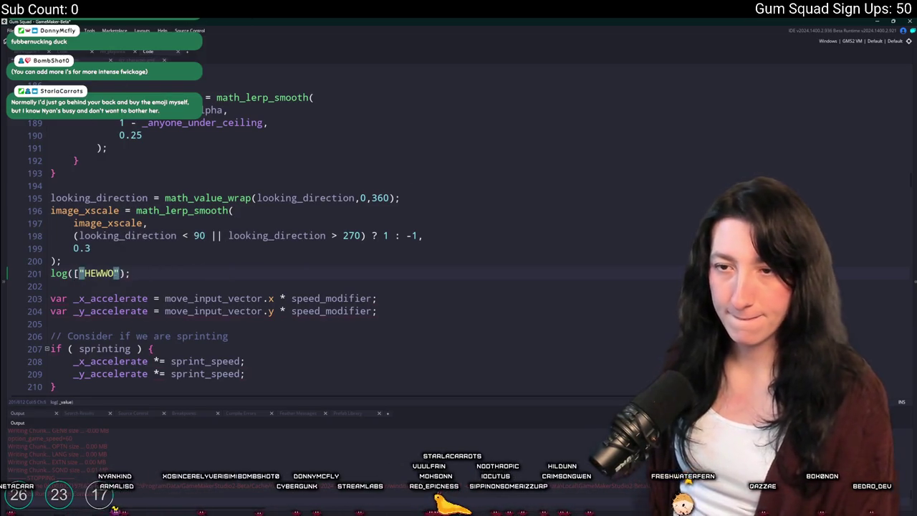
click(119, 273)
text(,looking_direction)
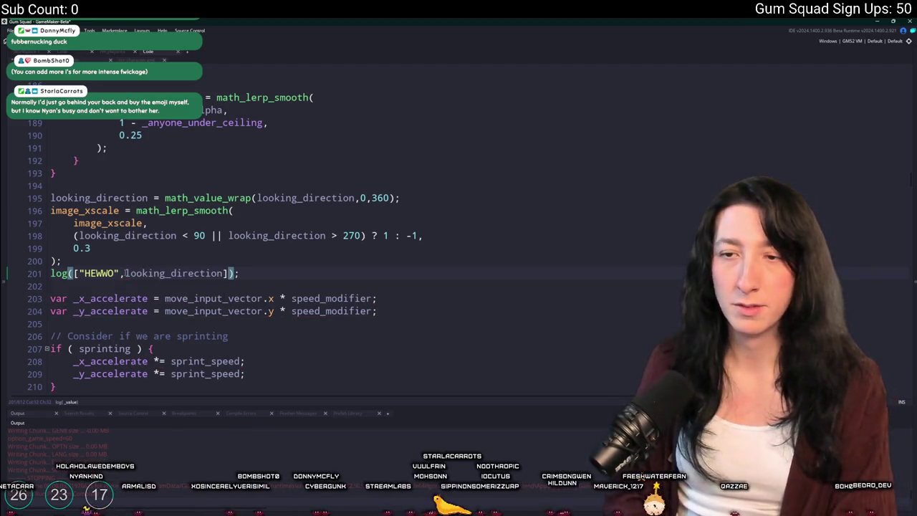
key(F5)
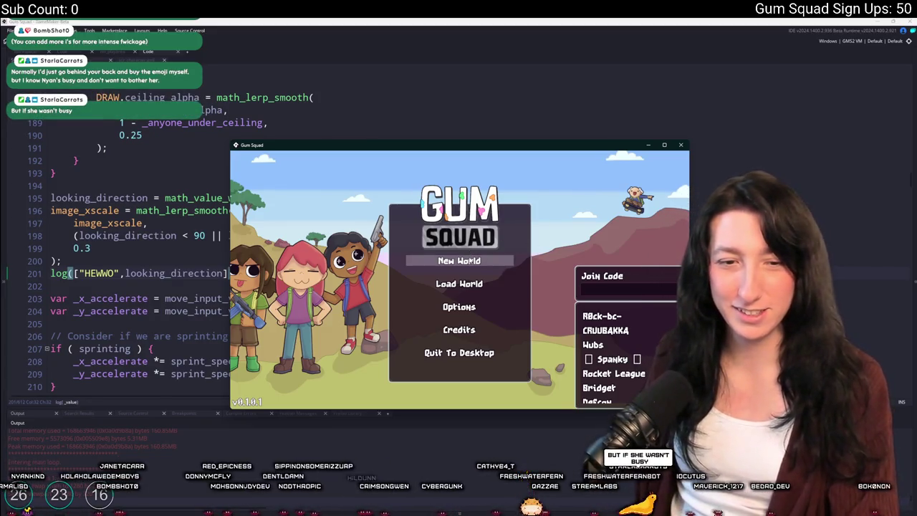
Step: Create a new world lobby, walk the character left around the farm, then quit the game
click(459, 261)
click(459, 336)
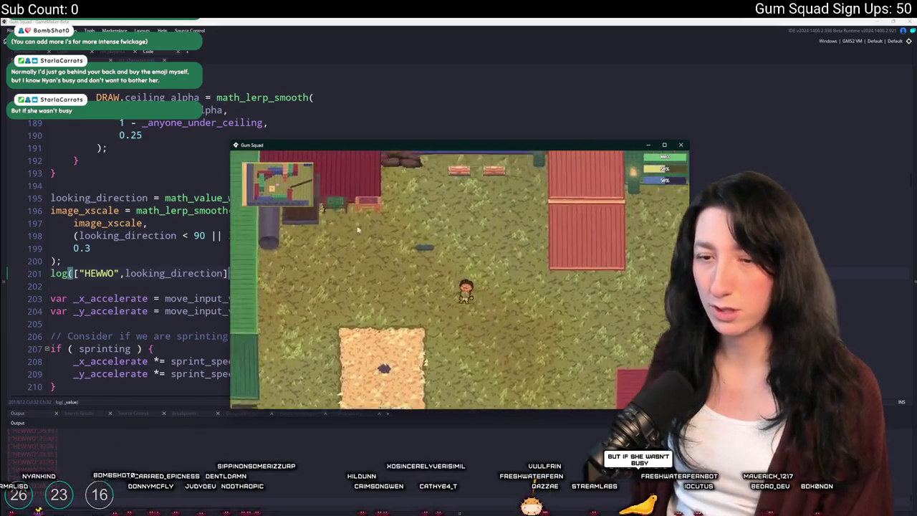
key(Tab)
key(Tab)
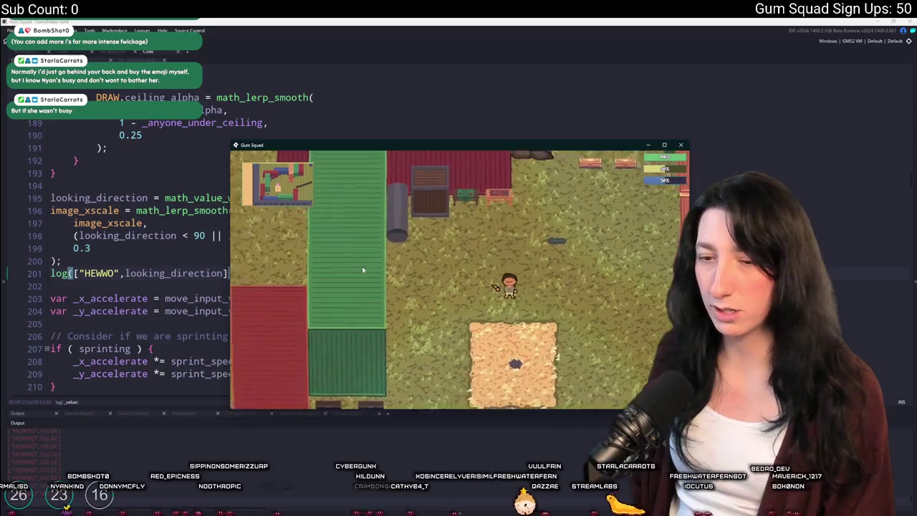
key(a)
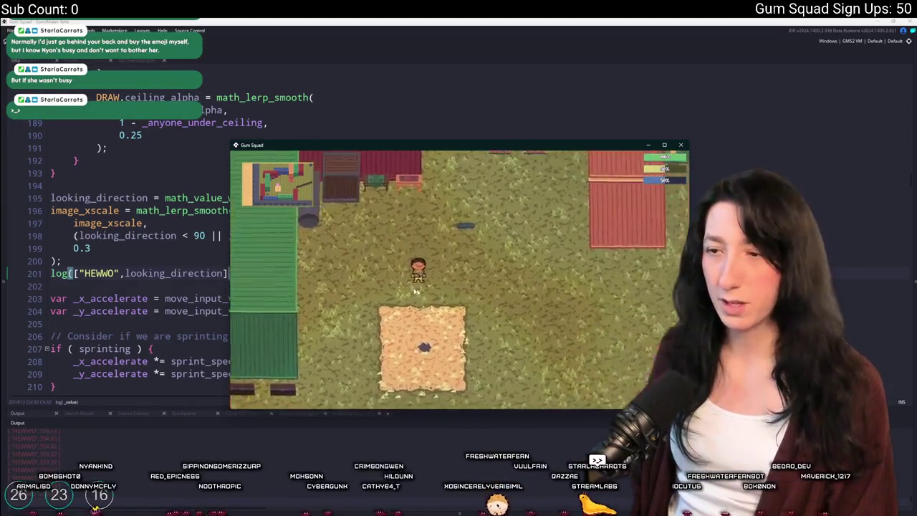
scroll(354, 288, up, 2)
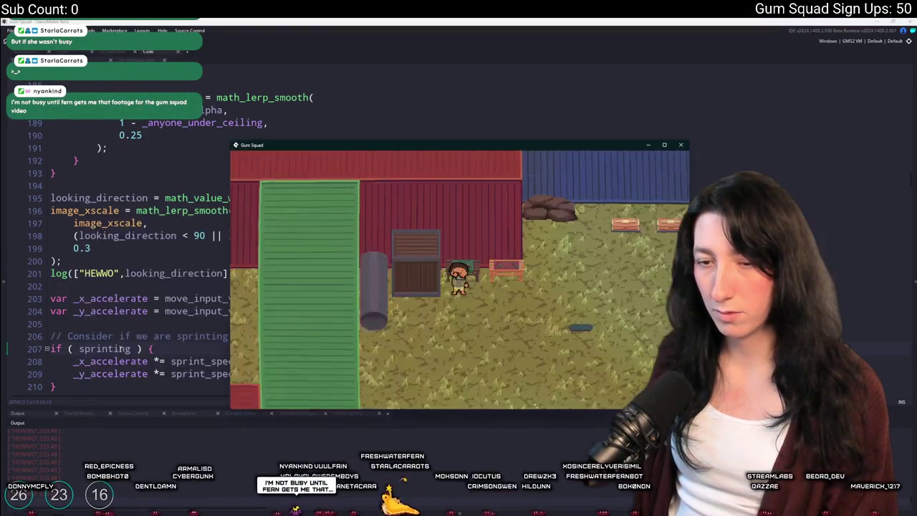
key(Escape)
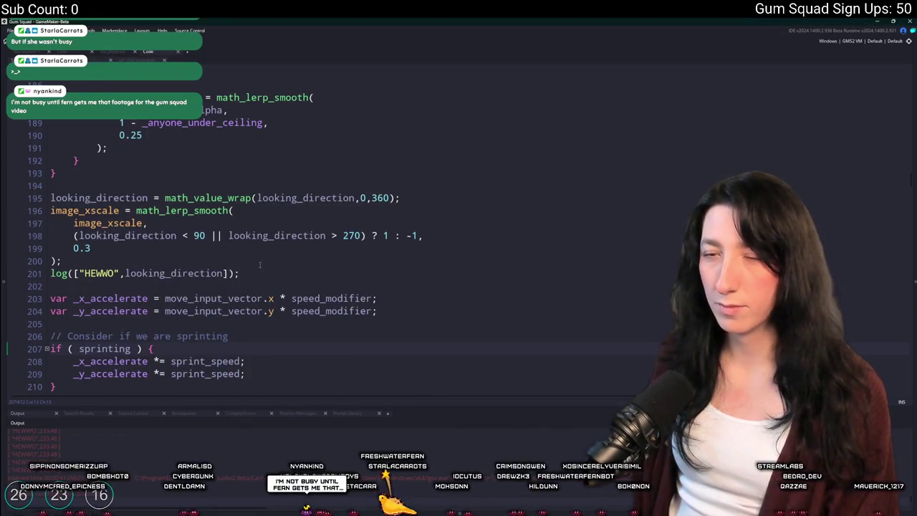
Step: Delete the HEWWO debug log line and look over the looking_direction and image_xscale code
drag(264, 274, 63, 261)
key(BackSpace)
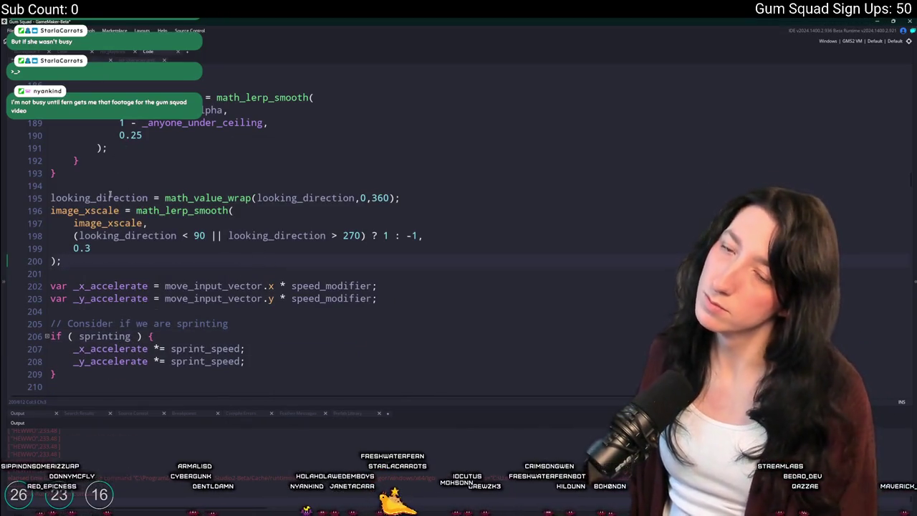
double_click(85, 210)
double_click(98, 198)
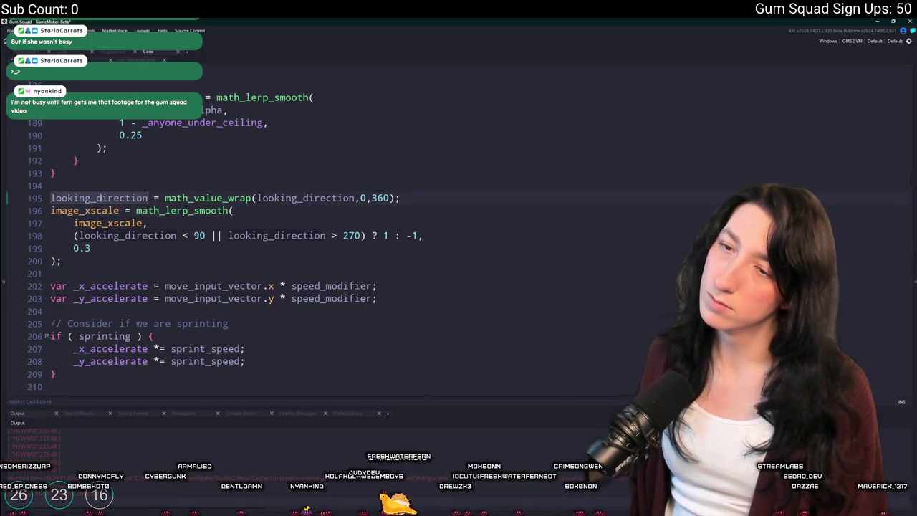
scroll(209, 222, down, 20)
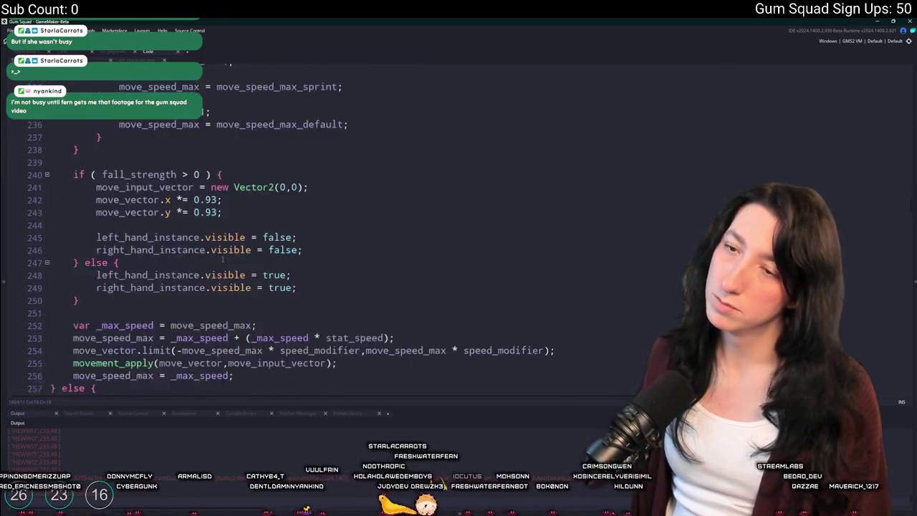
scroll(334, 151, up, 3)
scroll(334, 151, down, 4)
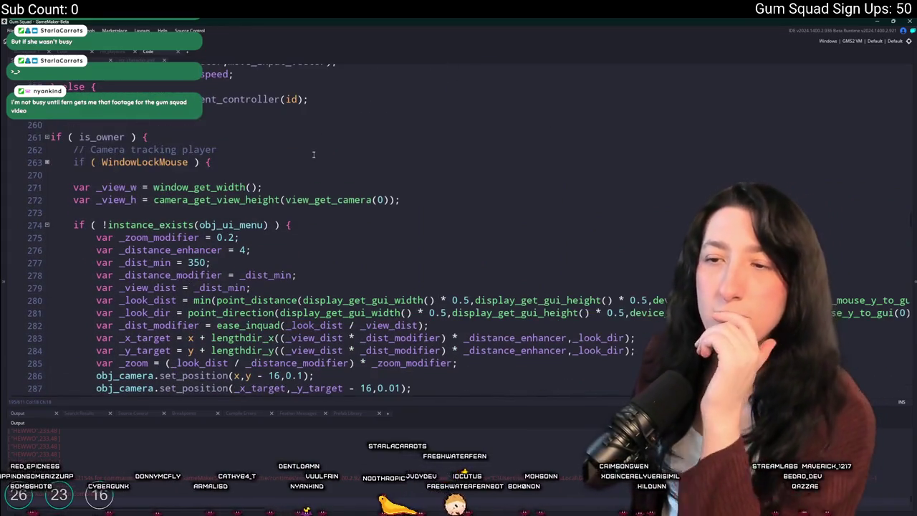
scroll(335, 151, down, 2)
scroll(334, 151, up, 2)
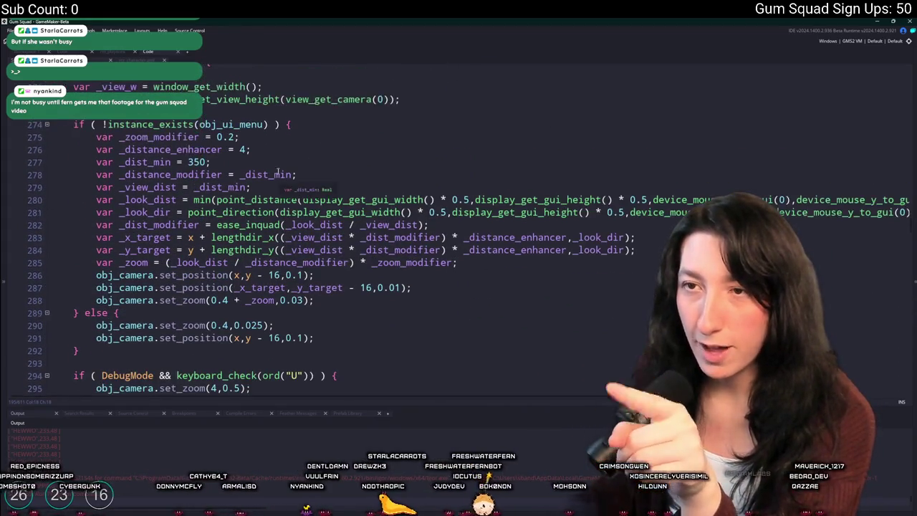
Step: Search all project files for line 274's !instance_exists(obj_ui_menu) check
mouse_move(282, 139)
click(135, 137)
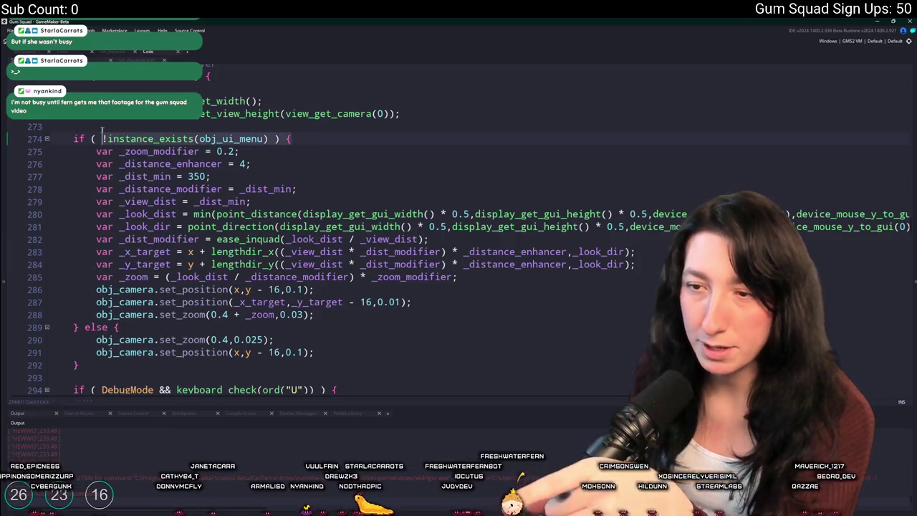
scroll(76, 136, down, 5)
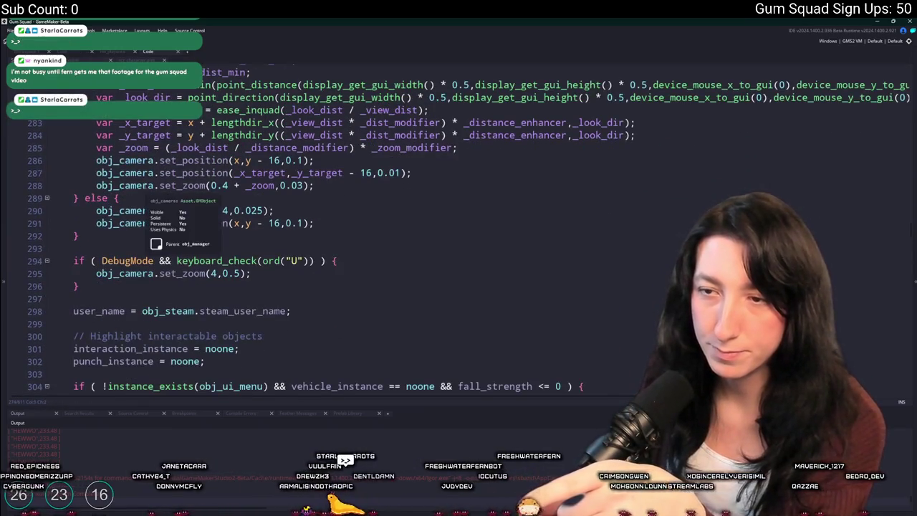
scroll(76, 135, up, 5)
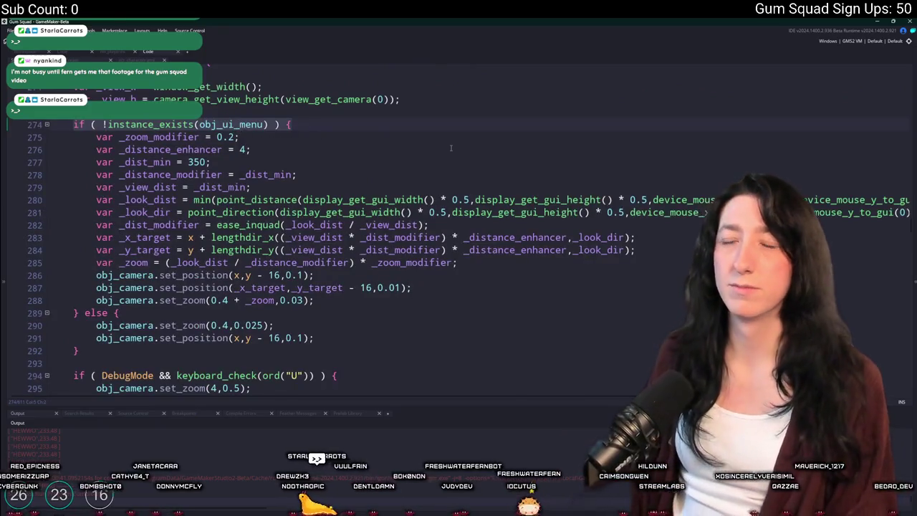
key(ctrl+shift+f)
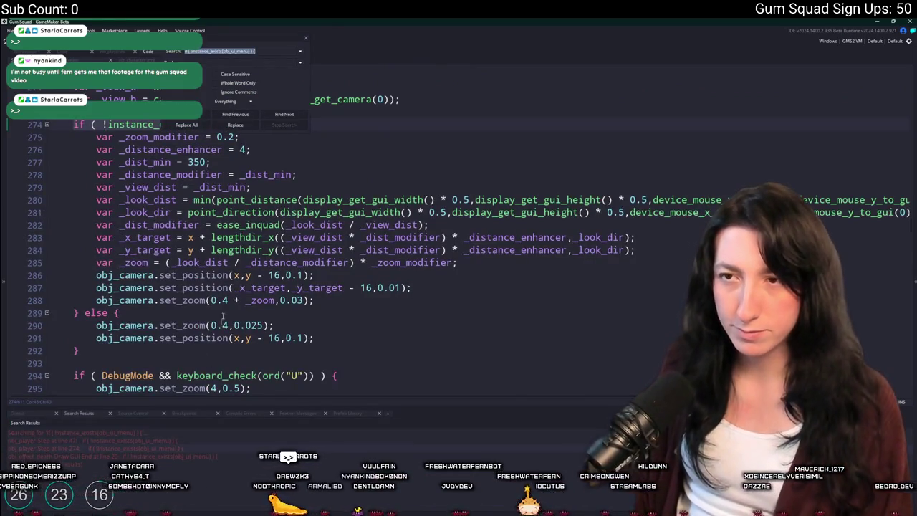
Step: Visit the obj_ui_menu search matches at line 47 and near line 274
scroll(223, 316, up, 3)
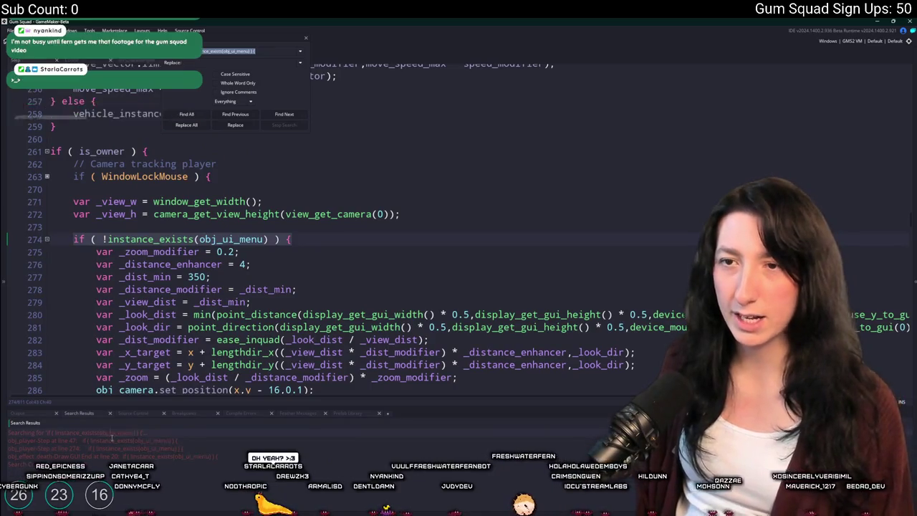
double_click(112, 439)
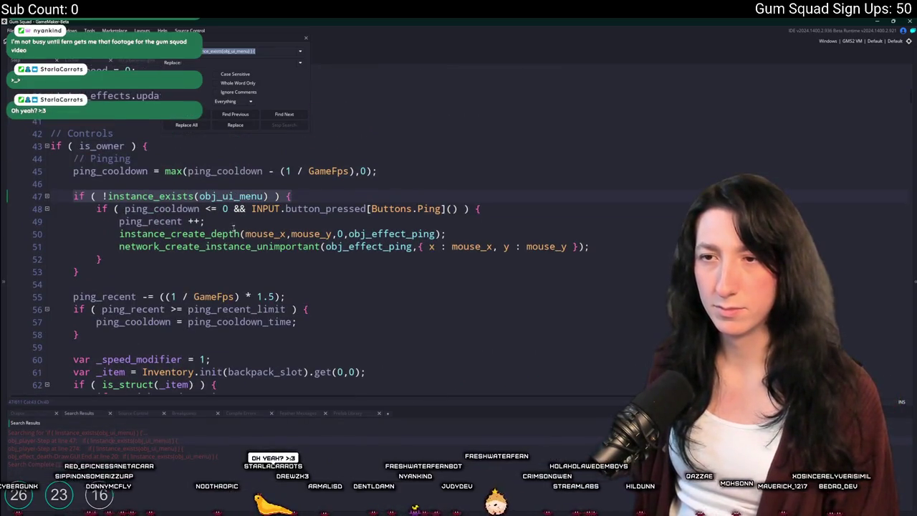
click(234, 224)
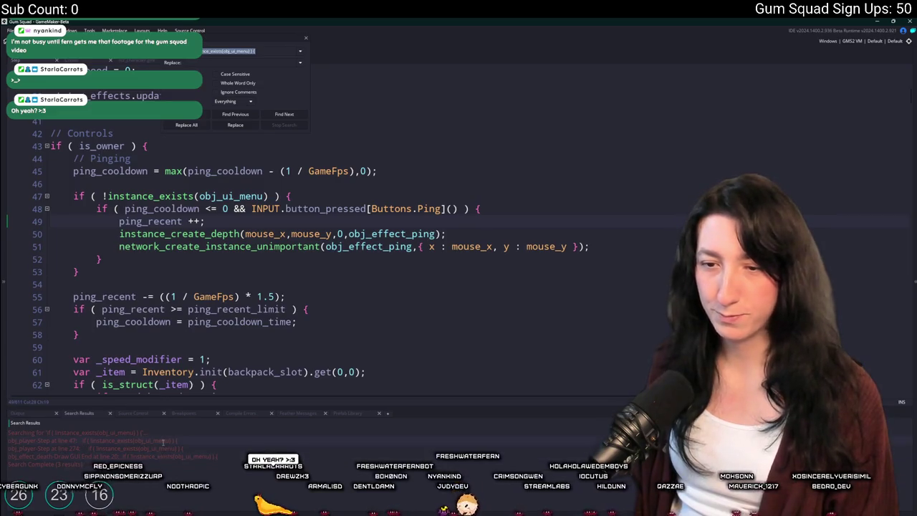
double_click(163, 441)
double_click(157, 449)
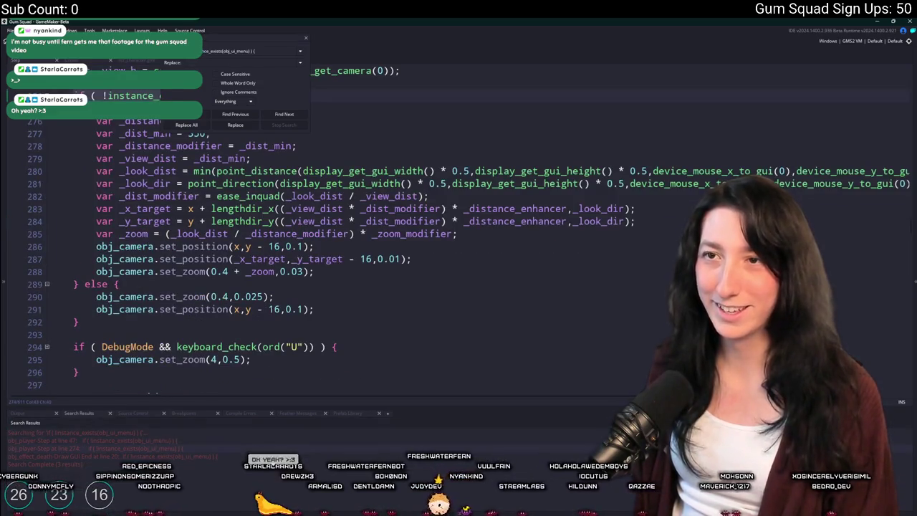
Step: Rerun the search and open the obj_player Step match at line 73, closing the search panel
key(Return)
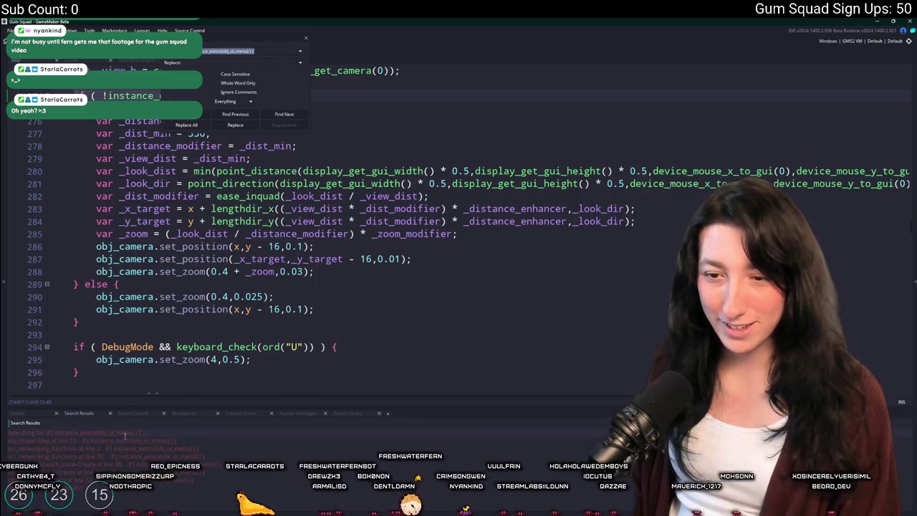
double_click(150, 440)
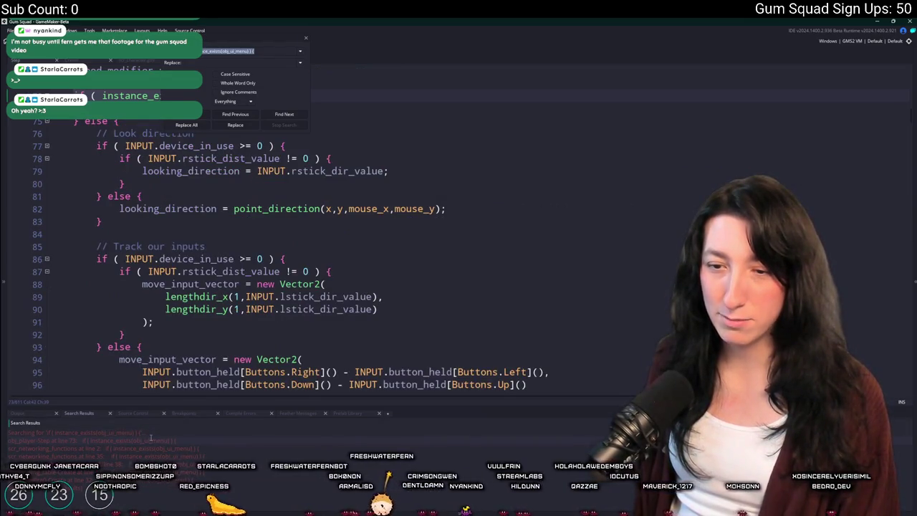
click(307, 40)
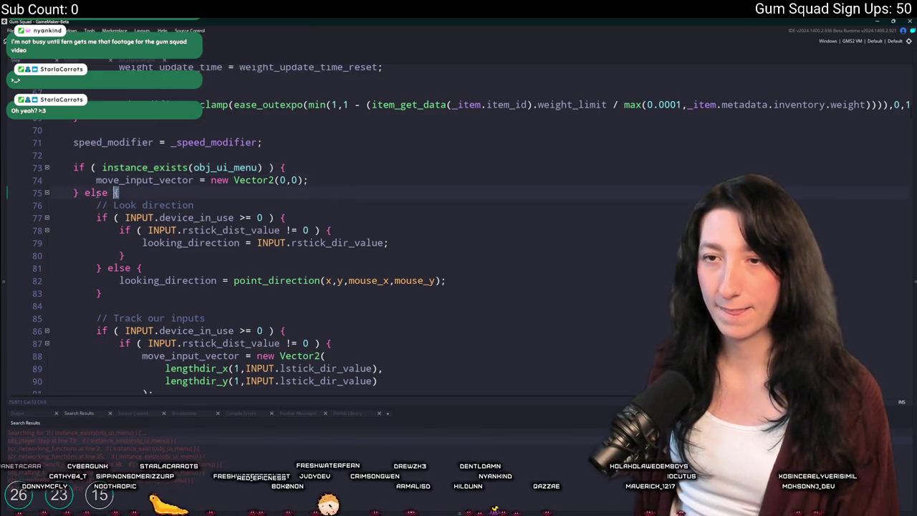
key(Up)
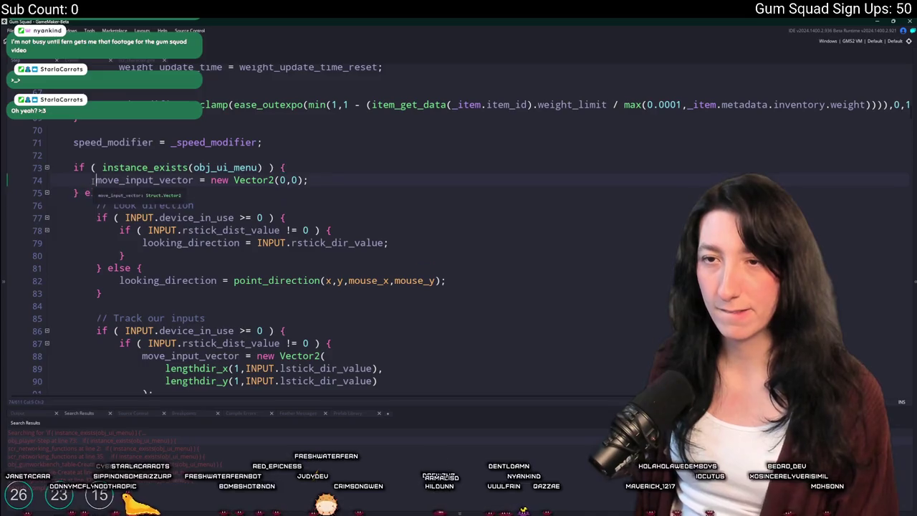
Step: Comment out lines 74 and 75 with //
key(ctrl+k)
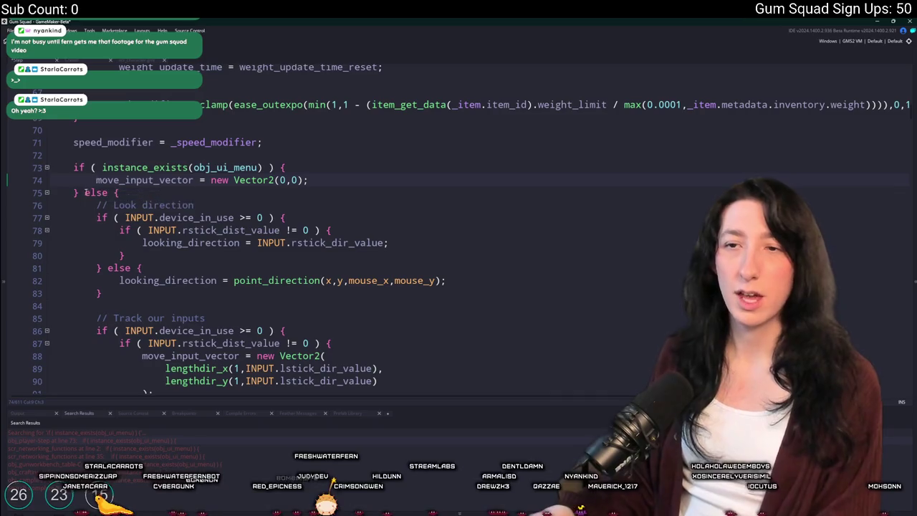
text(//)
click(96, 179)
text(//)
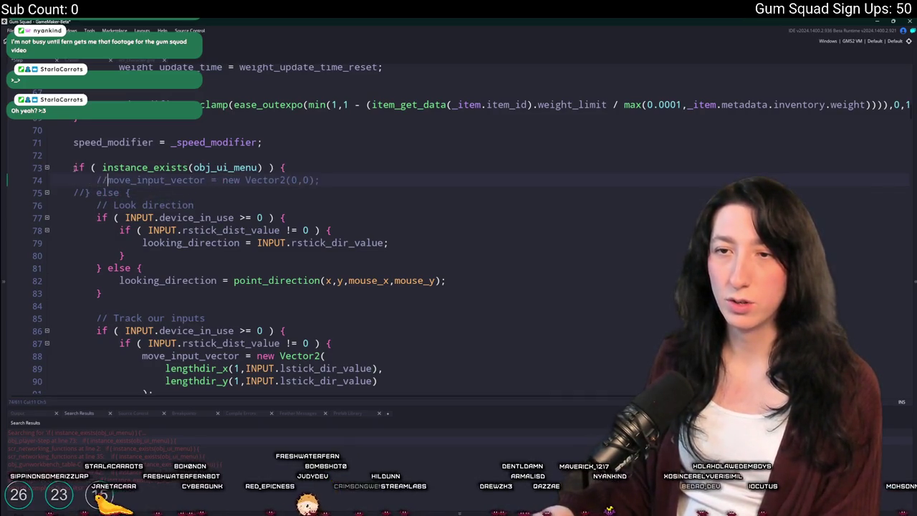
Step: Replace the line 73 condition with true and build and run the game with F5
click(106, 167)
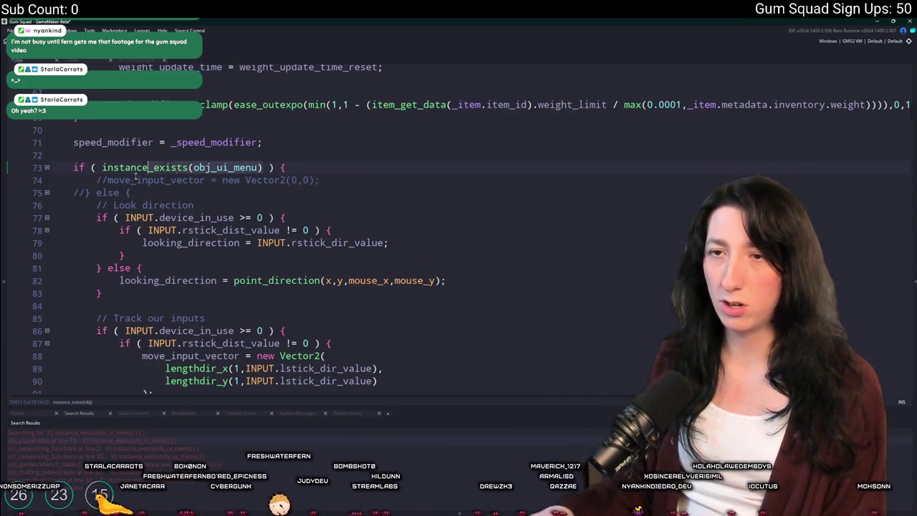
drag(102, 167, 262, 167)
key(BackSpace)
text(true)
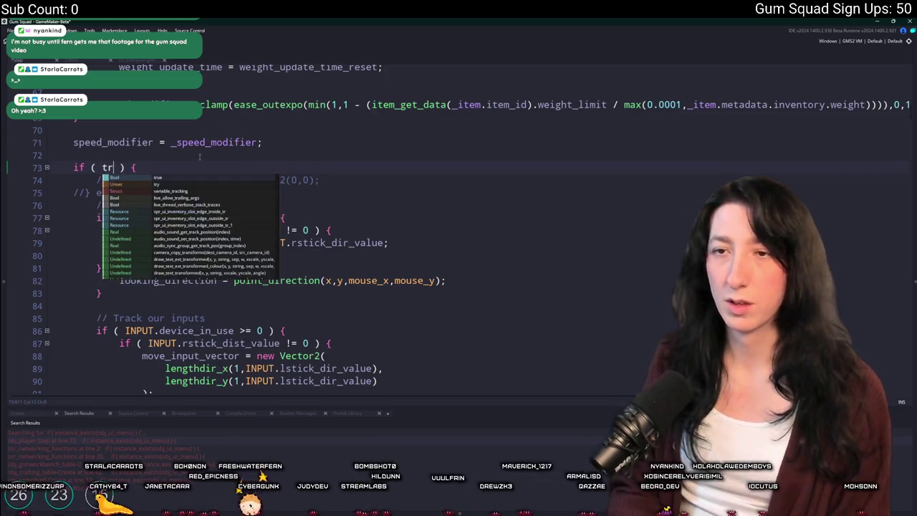
key(F5)
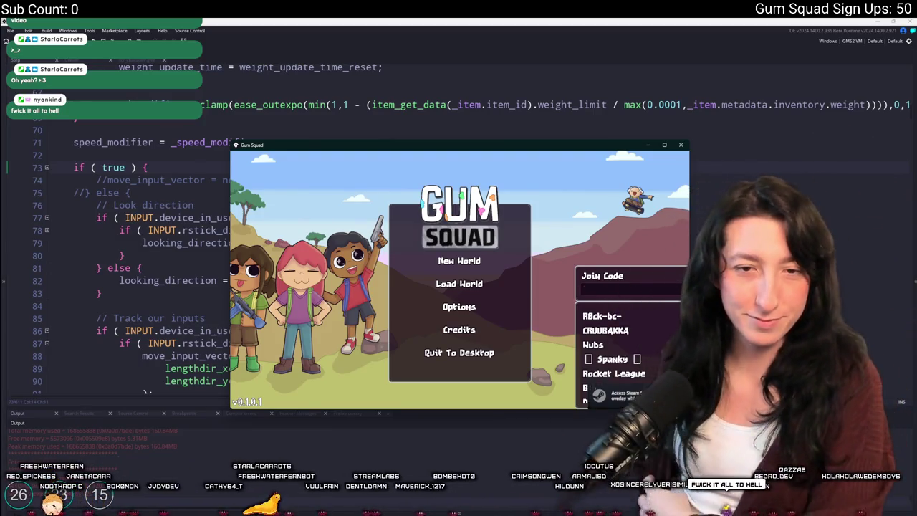
Step: From Gum Squad's main menu, choose New World, then Create Lobby to start connecting
click(456, 261)
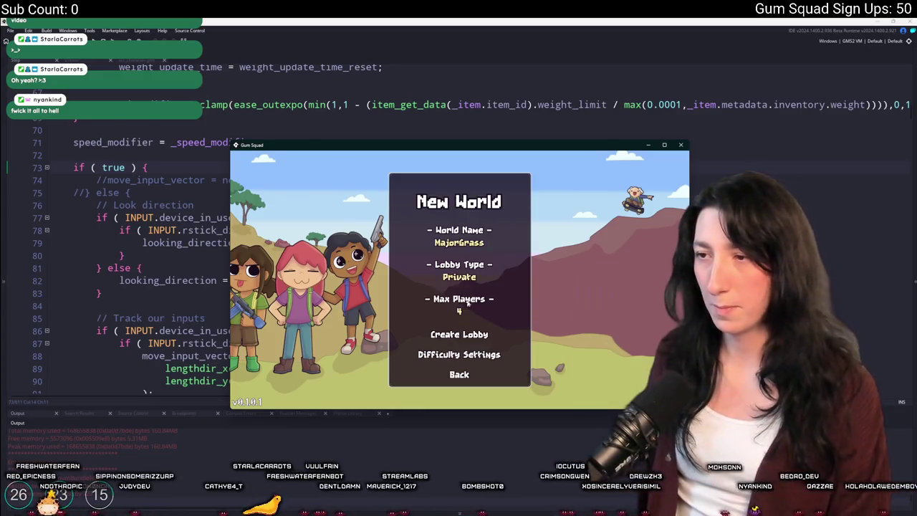
click(468, 334)
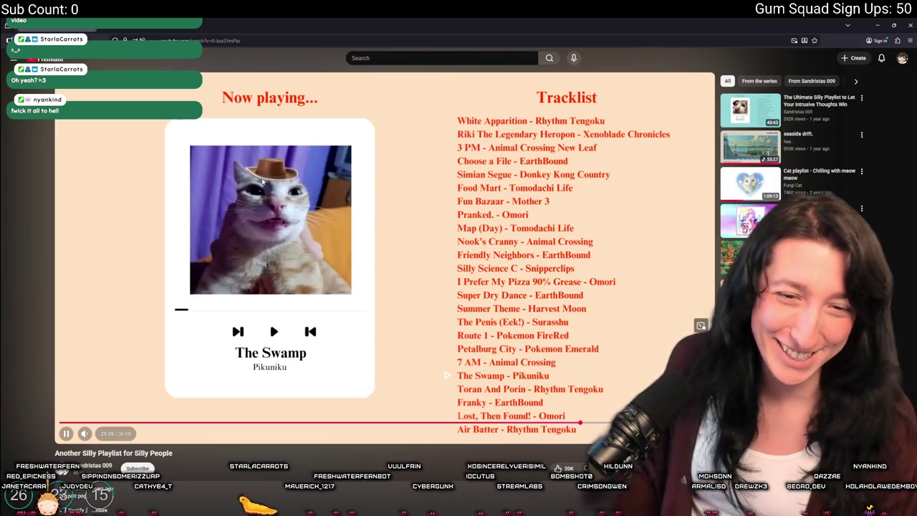
Step: Adjust the YouTube page zoom, then return to the Gum Squad window and make it fullscreen
key(ctrl+plus)
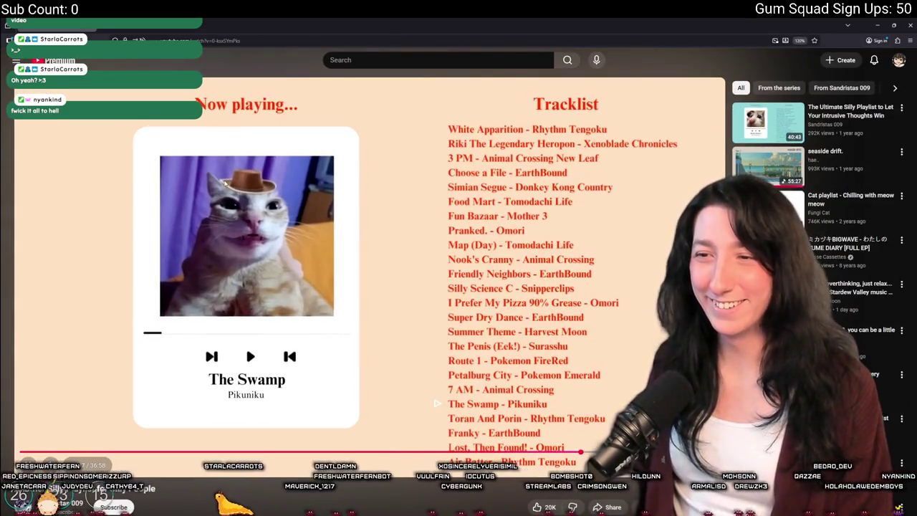
key(ctrl+minus)
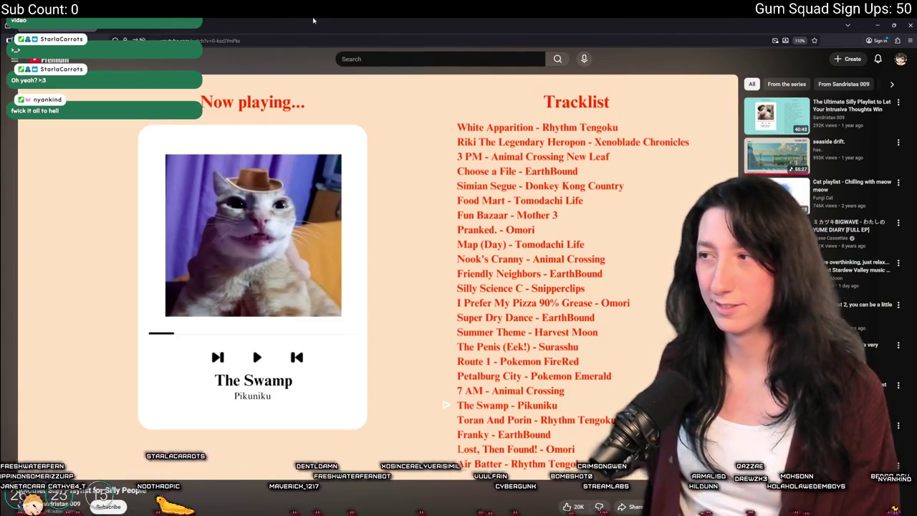
key(alt+Tab)
double_click(447, 142)
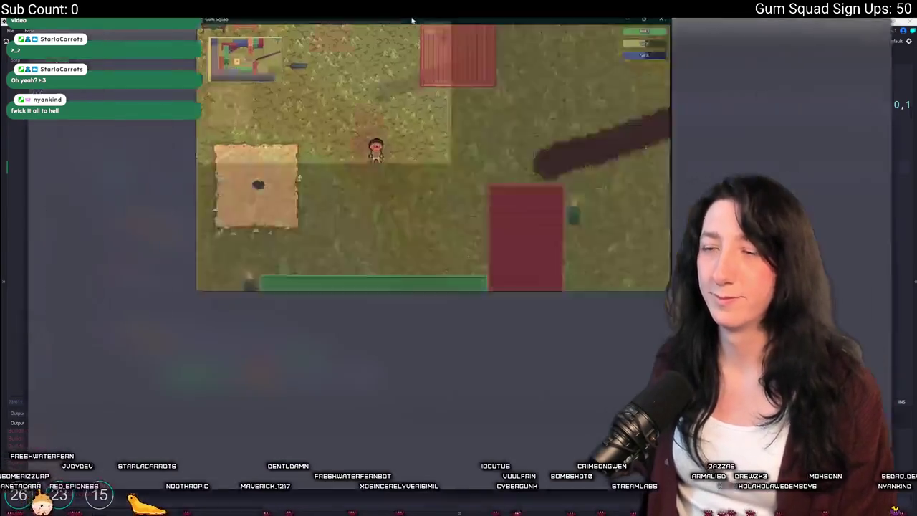
Step: Equip the Pea Shooter from the inventory, leave fullscreen, and close the Gum Squad window
key(Tab)
key(Tab)
key(F11)
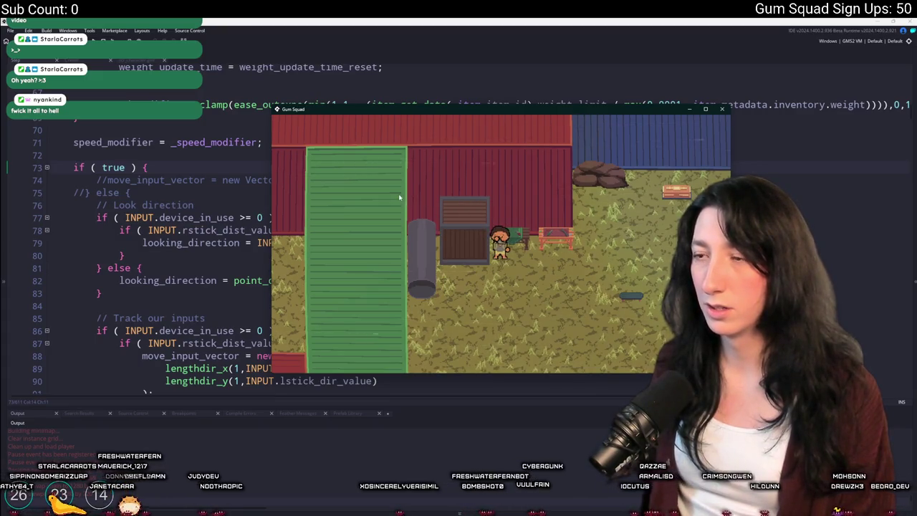
click(723, 109)
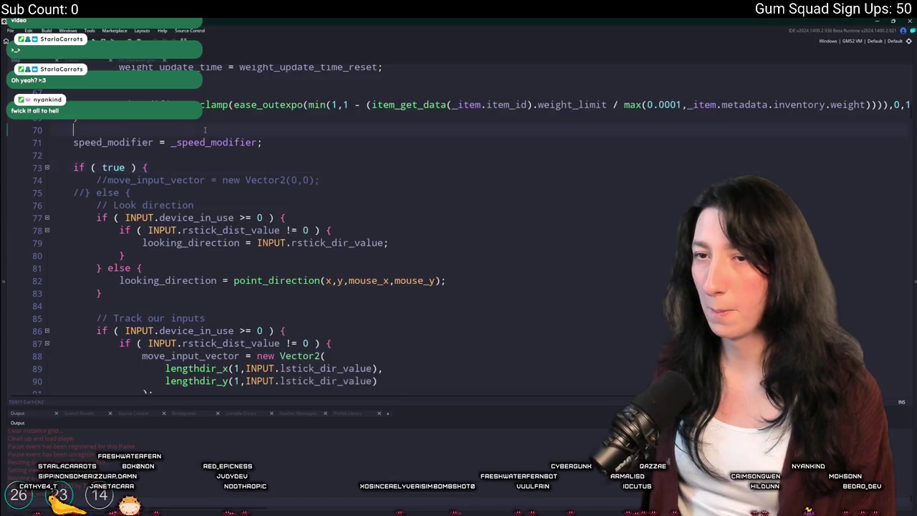
scroll(195, 157, down, 1)
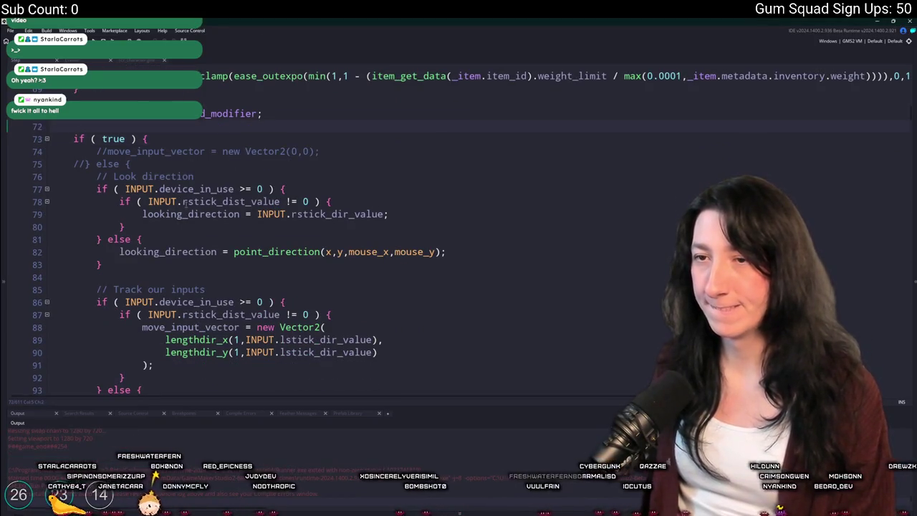
Step: Replace true on line 73 with the instance_exists(obj_ui_menu) check
double_click(121, 138)
scroll(129, 172, down, 1)
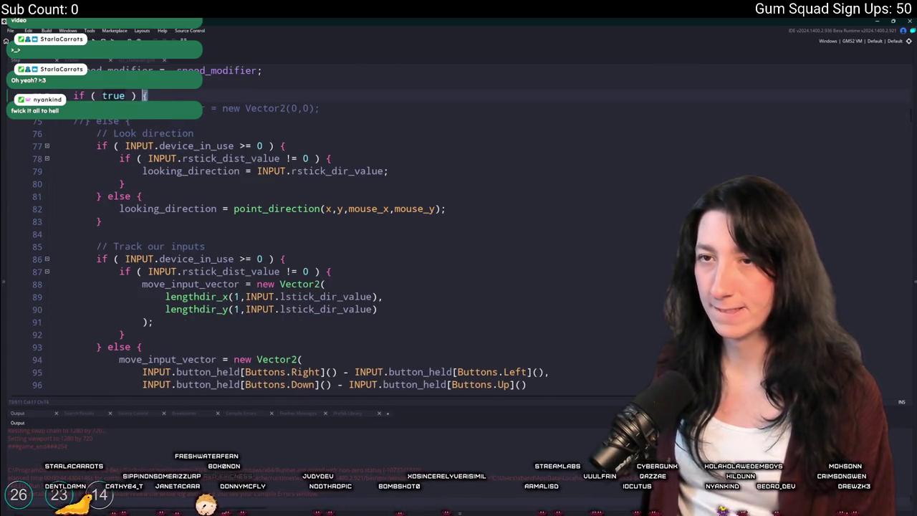
scroll(141, 230, down, 3)
scroll(144, 184, up, 3)
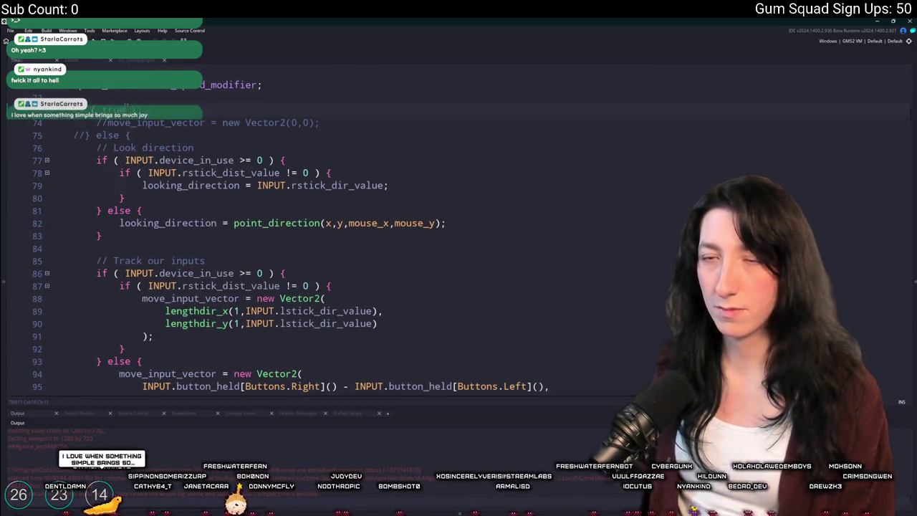
text(obj_ui_menu)
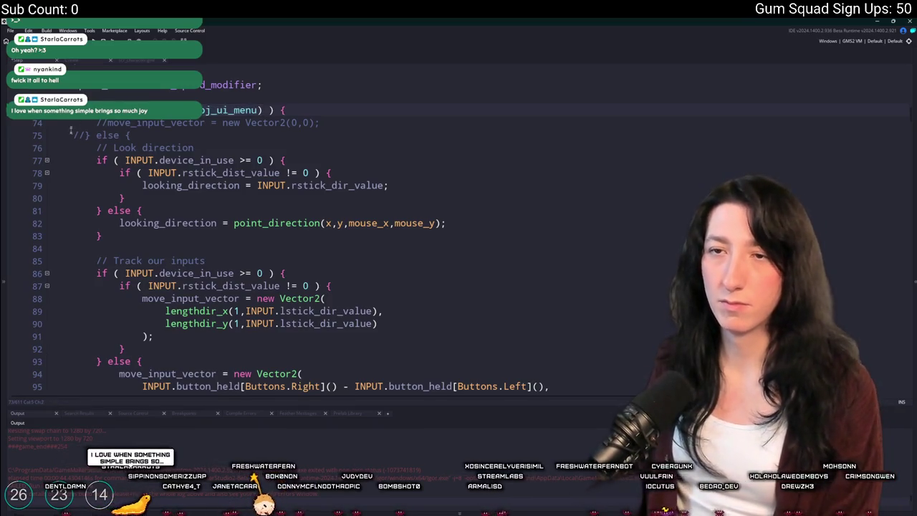
scroll(82, 273, down, 5)
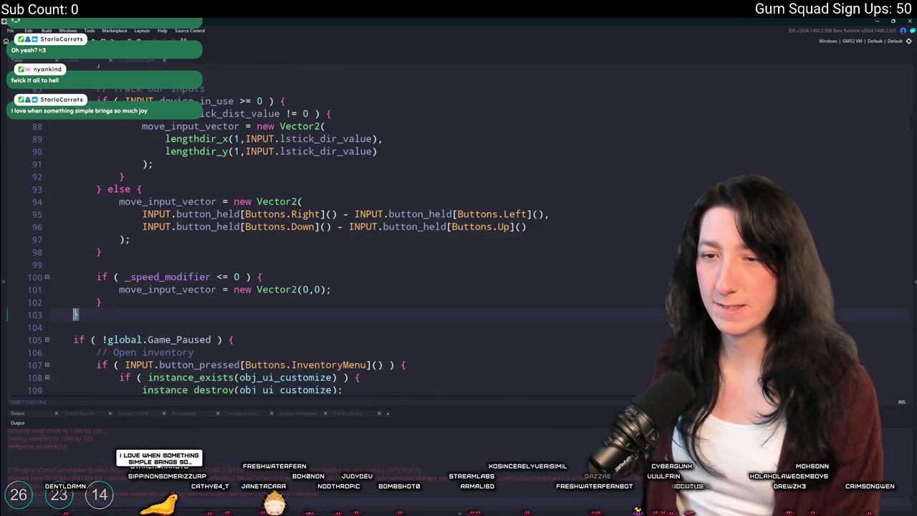
scroll(84, 314, up, 4)
Step: Rebuild and relaunch Gum Squad with F5 to its title menu
key(F5)
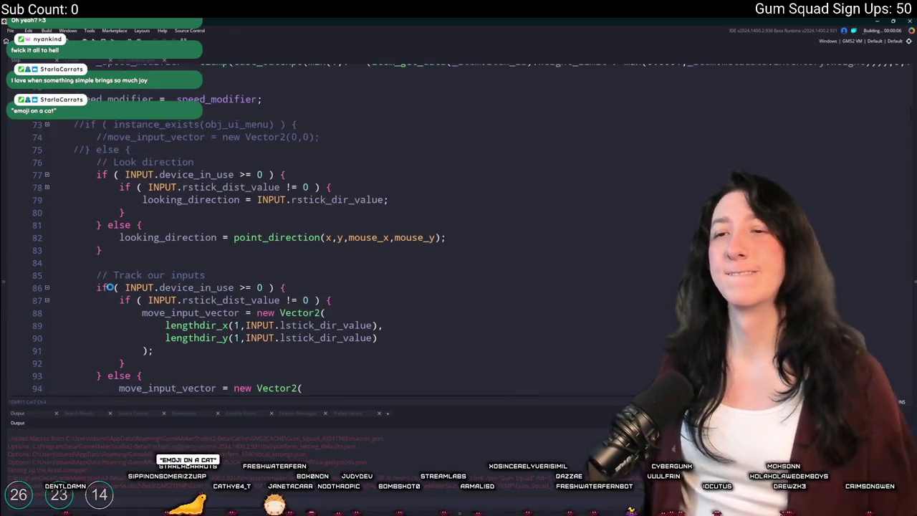
scroll(114, 280, down, 1)
scroll(108, 277, down, 2)
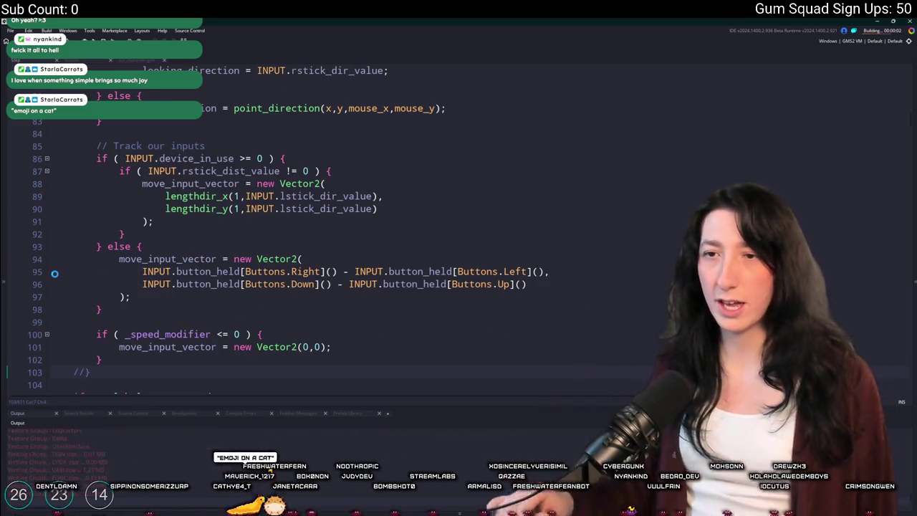
scroll(203, 159, up, 1)
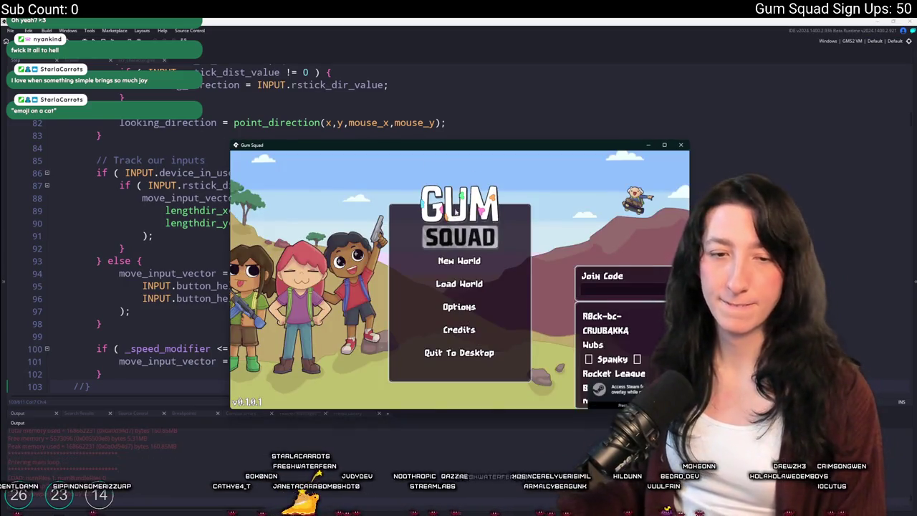
Step: Create a New World lobby, open and close the inventory, then quit the game with Escape
click(460, 261)
click(459, 333)
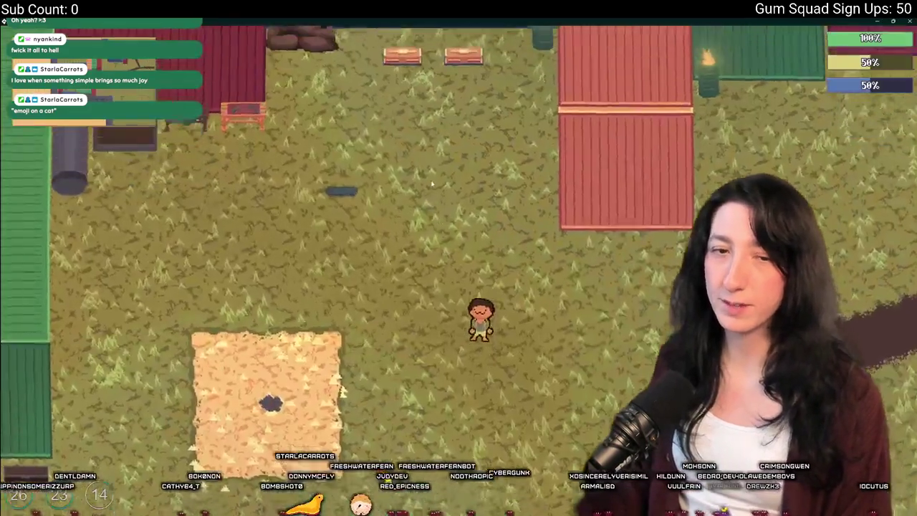
key(Tab)
key(Tab)
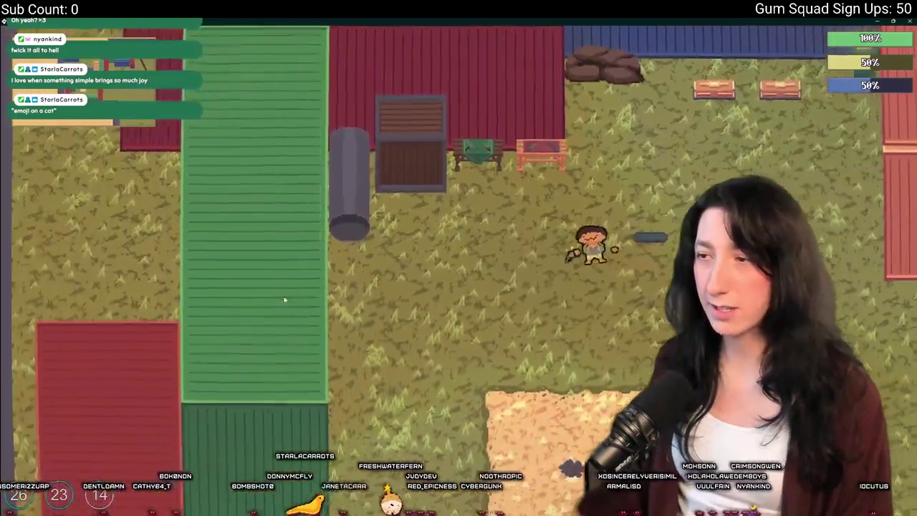
key(a)
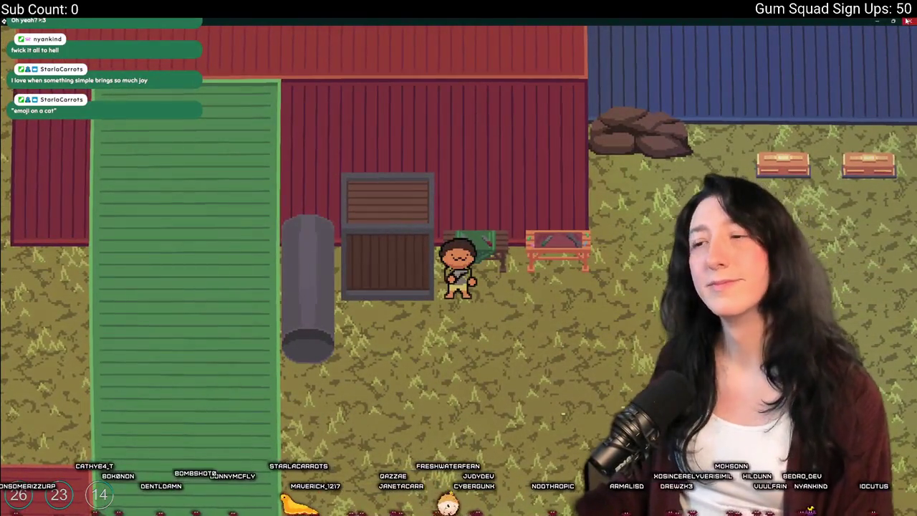
key(Escape)
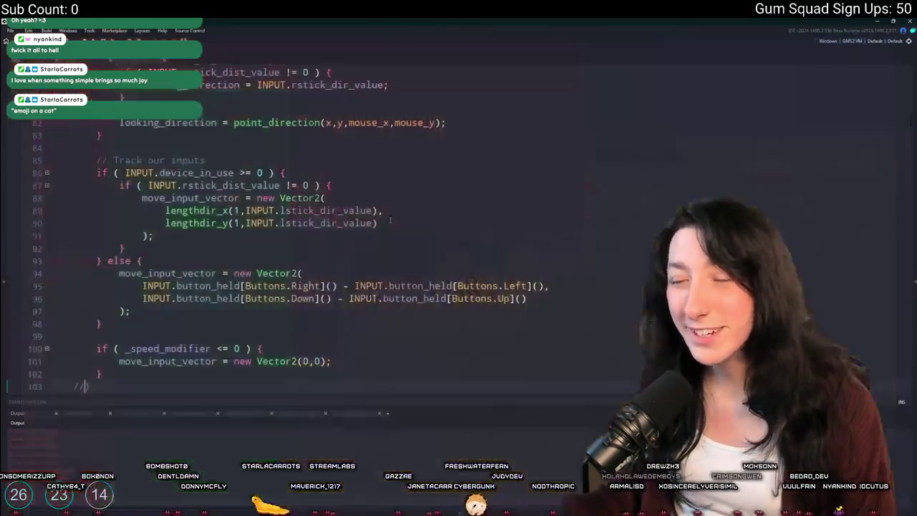
Step: Select the obj_ui_menu name in the check near line 74
scroll(286, 215, up, 1)
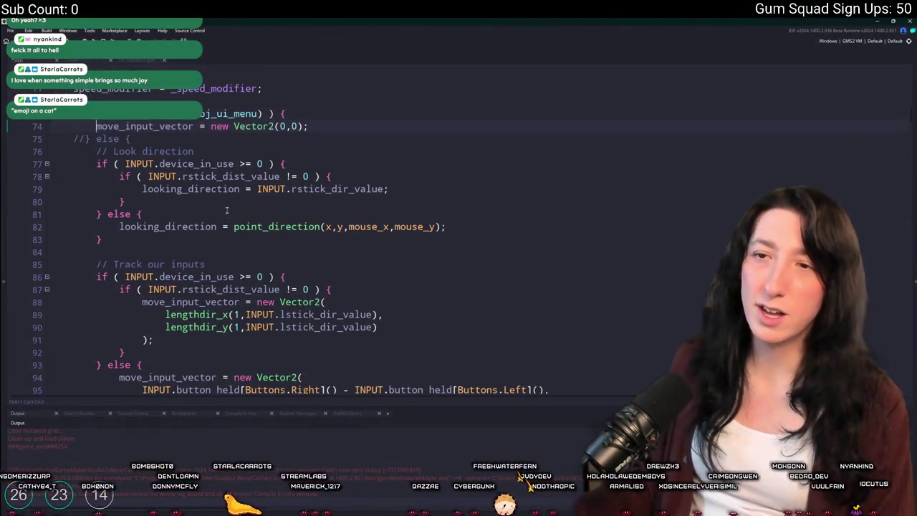
click(96, 126)
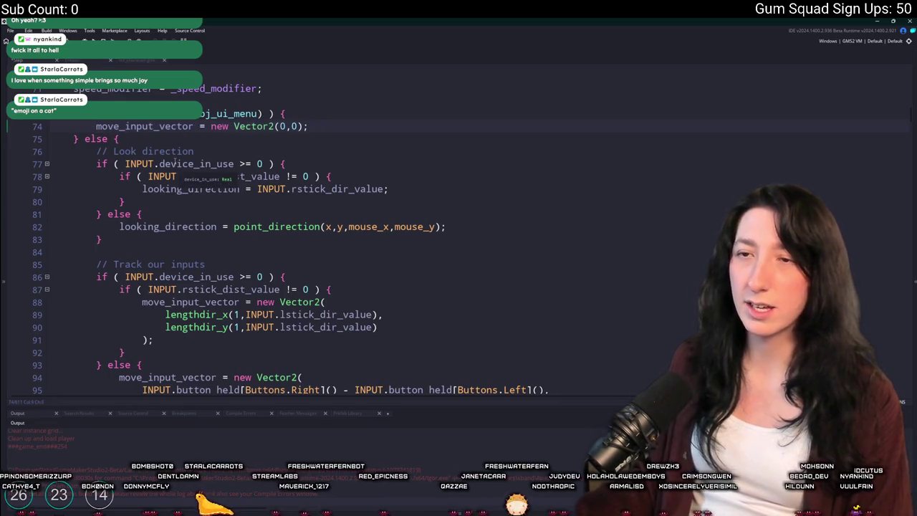
scroll(174, 162, down, 7)
scroll(275, 99, up, 5)
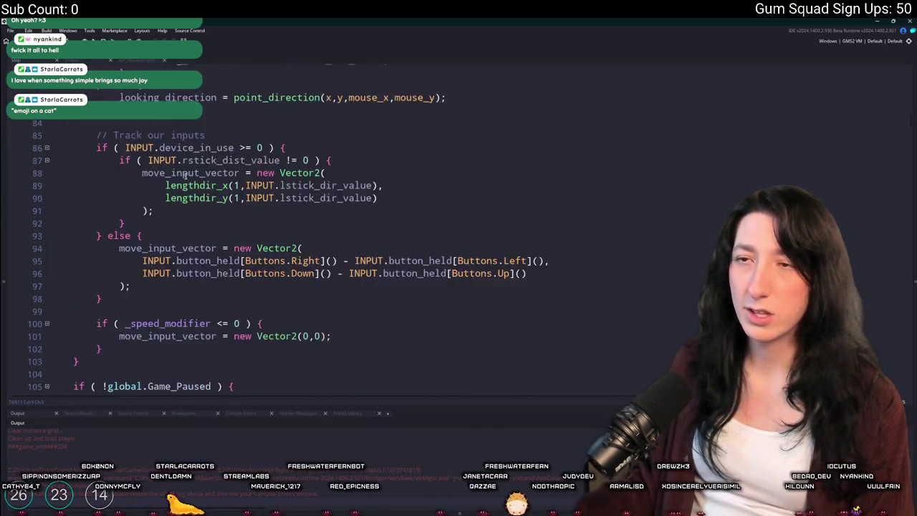
scroll(275, 99, up, 2)
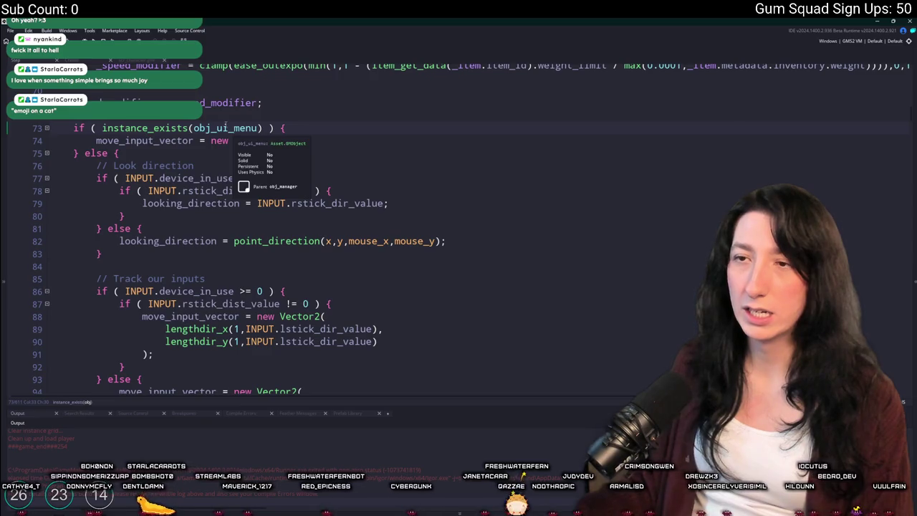
click(194, 128)
double_click(212, 127)
Step: Search the project for obj_ui_menu and jump through its matches, ending at line 304
key(ctrl+shift+f)
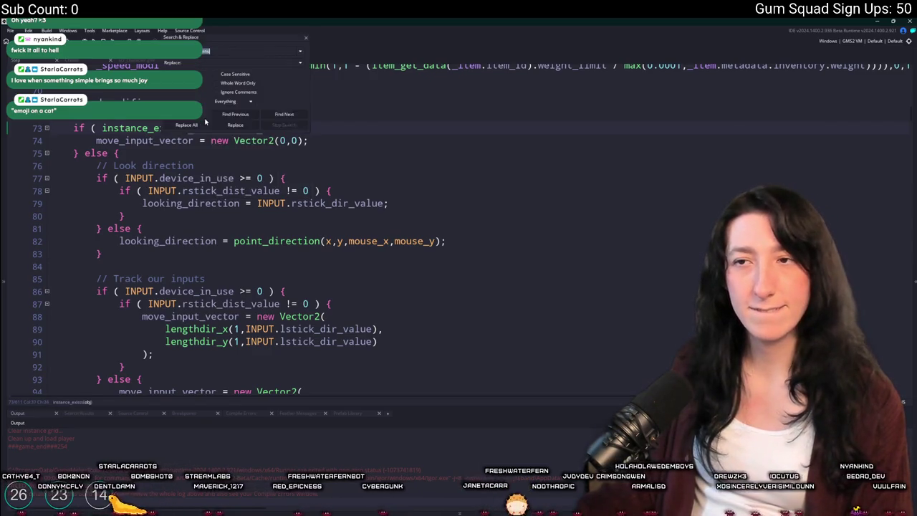
click(306, 38)
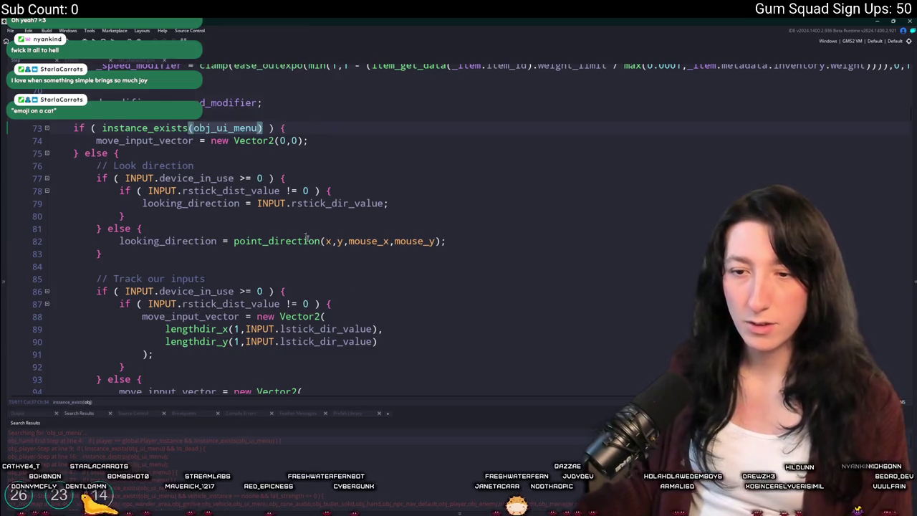
scroll(286, 215, down, 2)
double_click(149, 473)
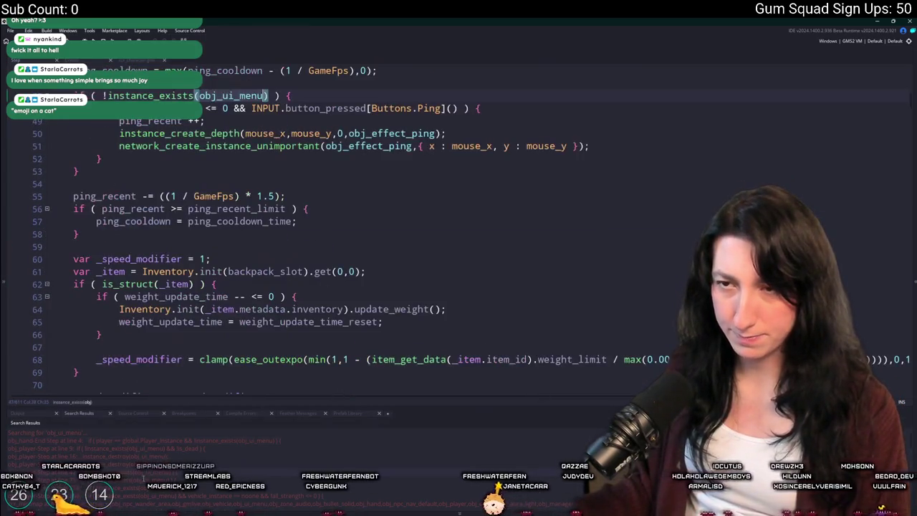
double_click(152, 448)
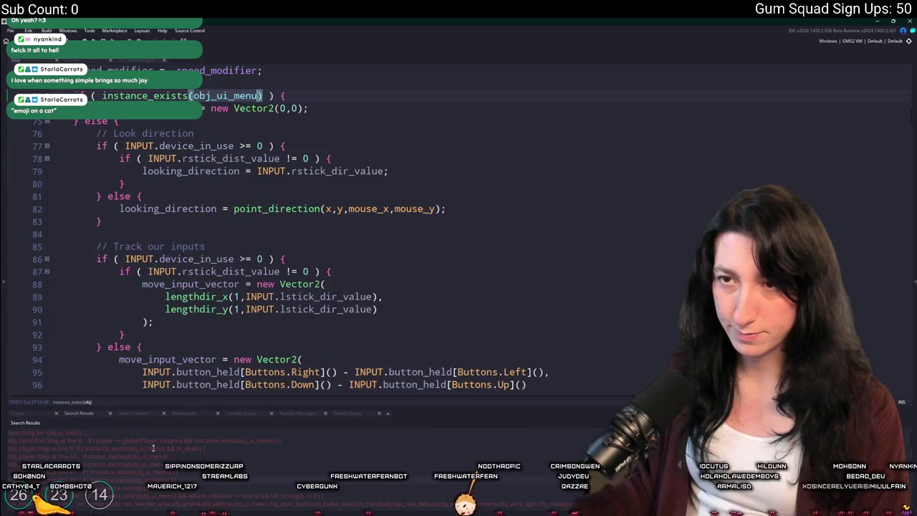
scroll(191, 209, down, 2)
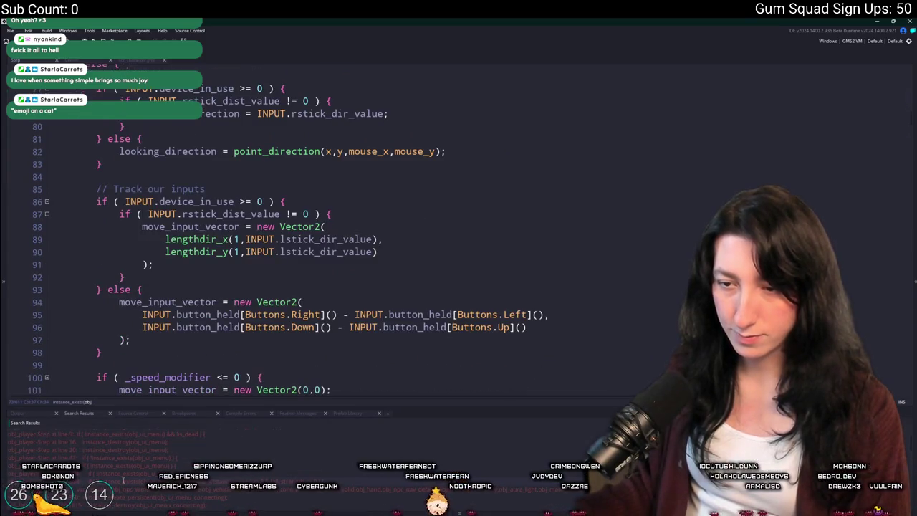
double_click(132, 475)
double_click(132, 476)
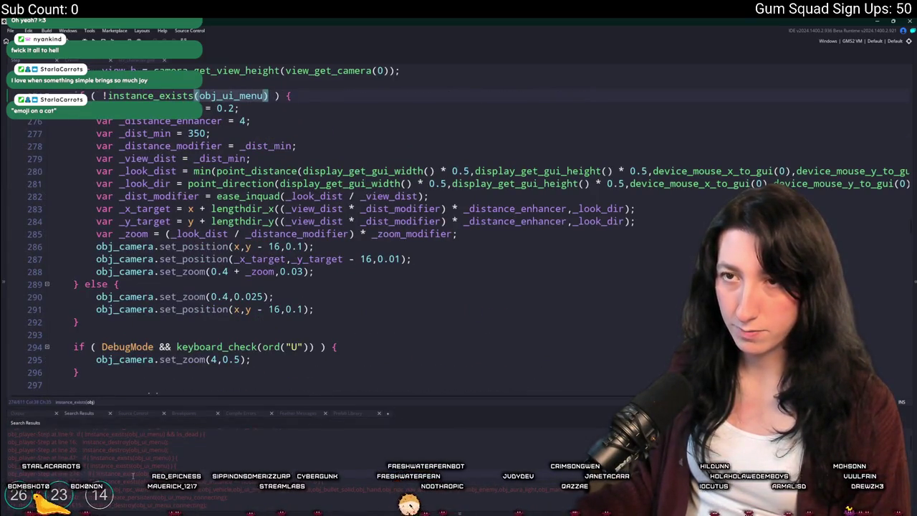
double_click(132, 475)
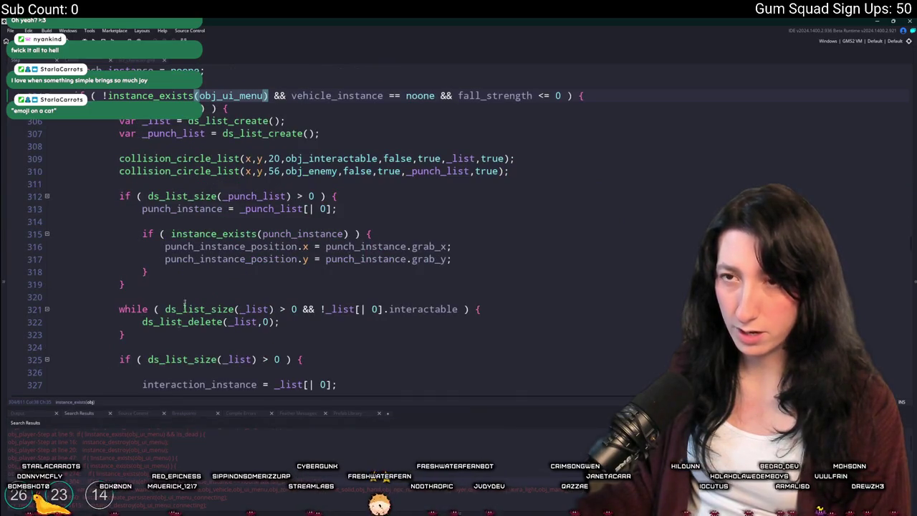
click(230, 148)
Step: Review the interactable-highlight code around the line 304 condition
scroll(284, 62, up, 5)
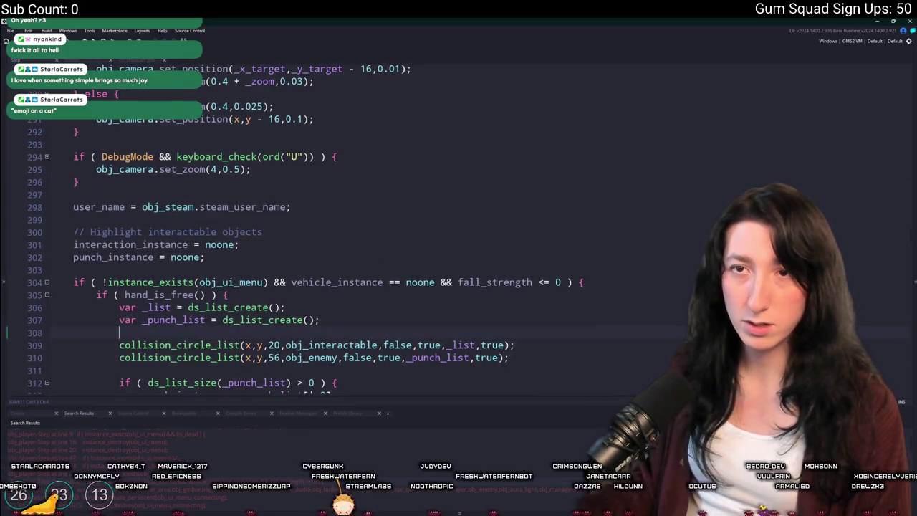
scroll(195, 187, down, 5)
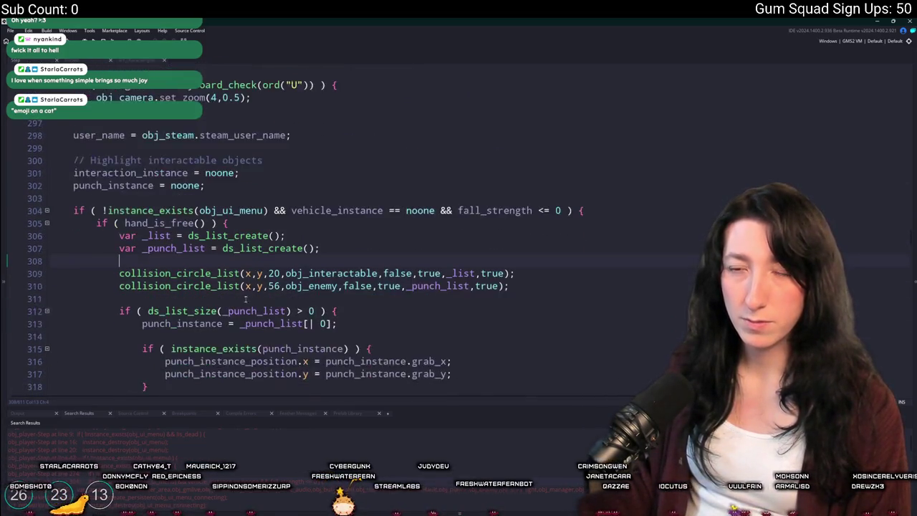
scroll(196, 188, down, 2)
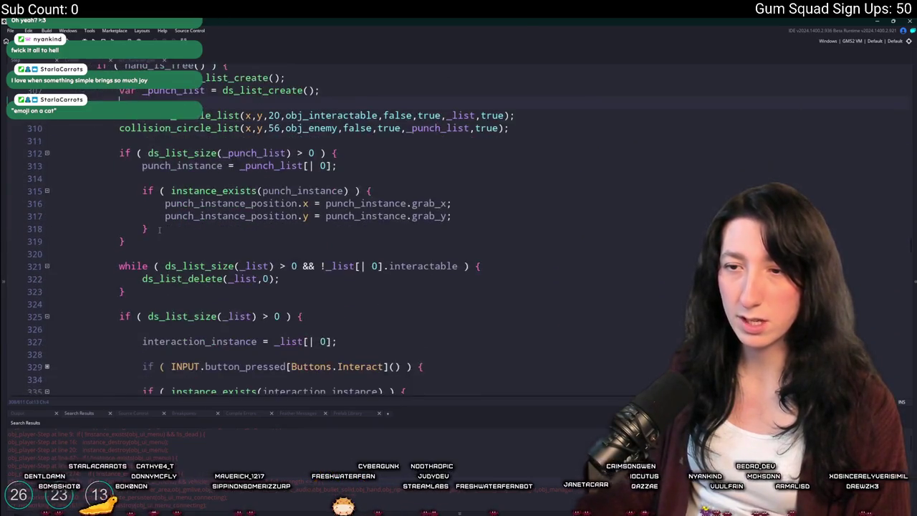
scroll(541, 135, up, 3)
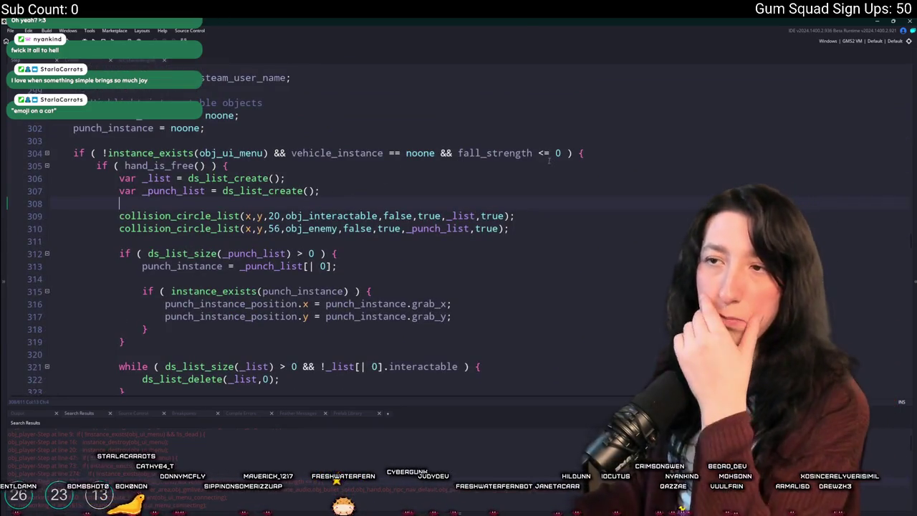
scroll(241, 296, down, 4)
scroll(241, 296, down, 3)
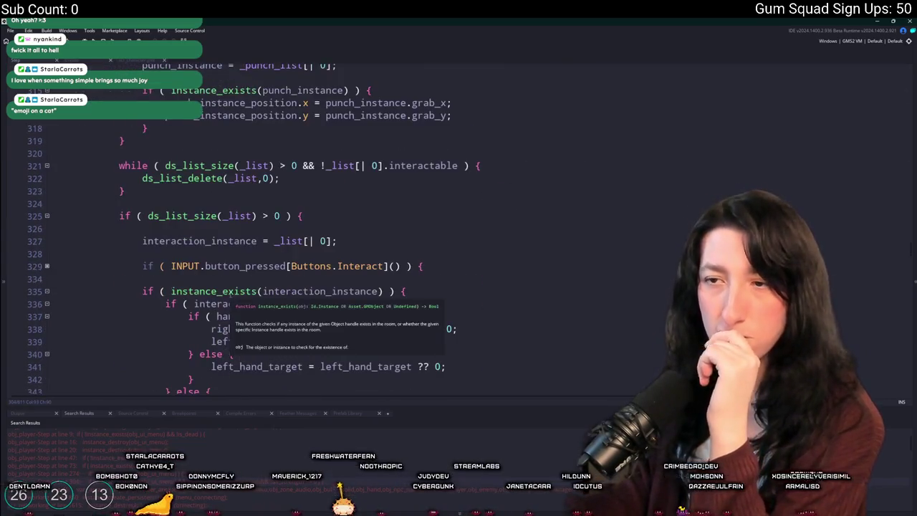
scroll(246, 282, up, 3)
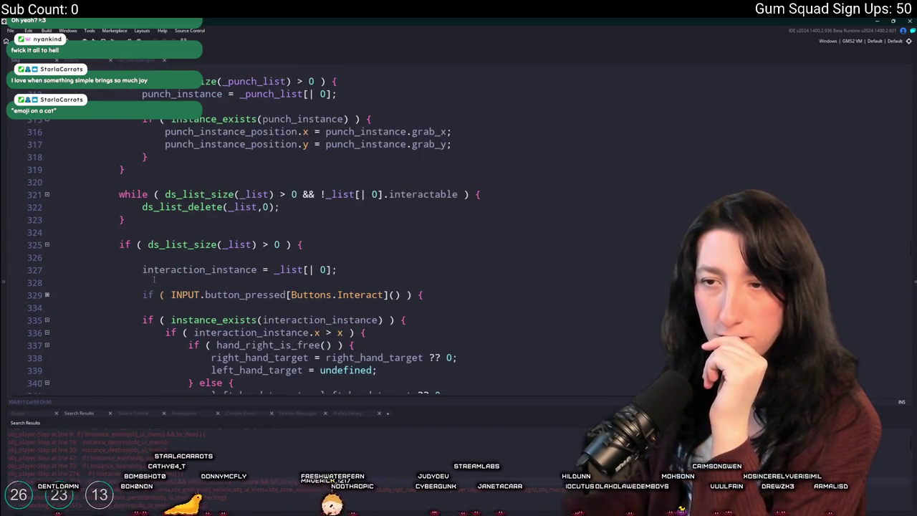
scroll(154, 280, up, 4)
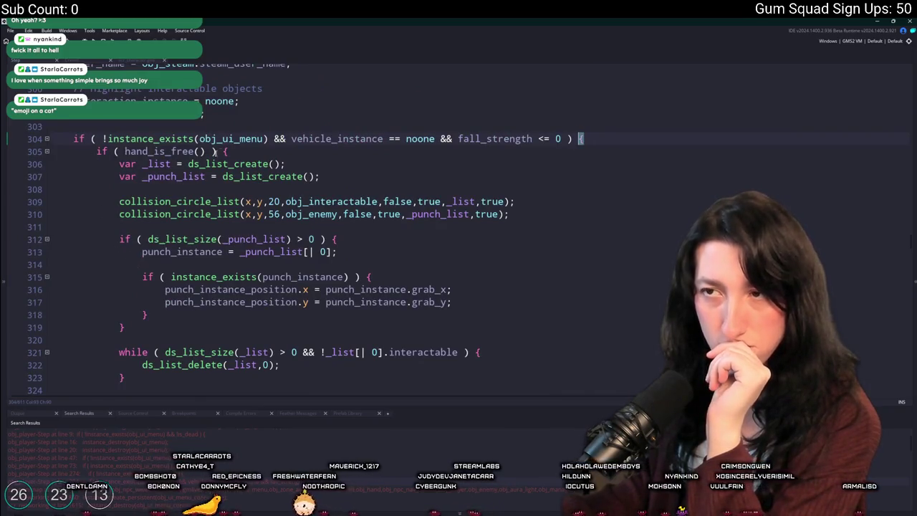
Step: Delete and restore line 304's obj_ui_menu condition, then insert a comment marker before vehicle_instance
click(92, 138)
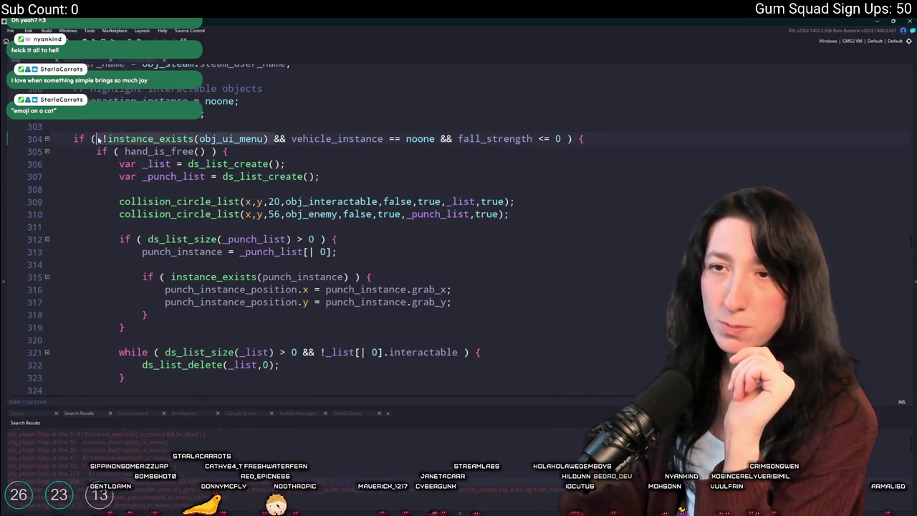
mouse_move(123, 142)
shift+click(273, 138)
key(Delete)
key(F5)
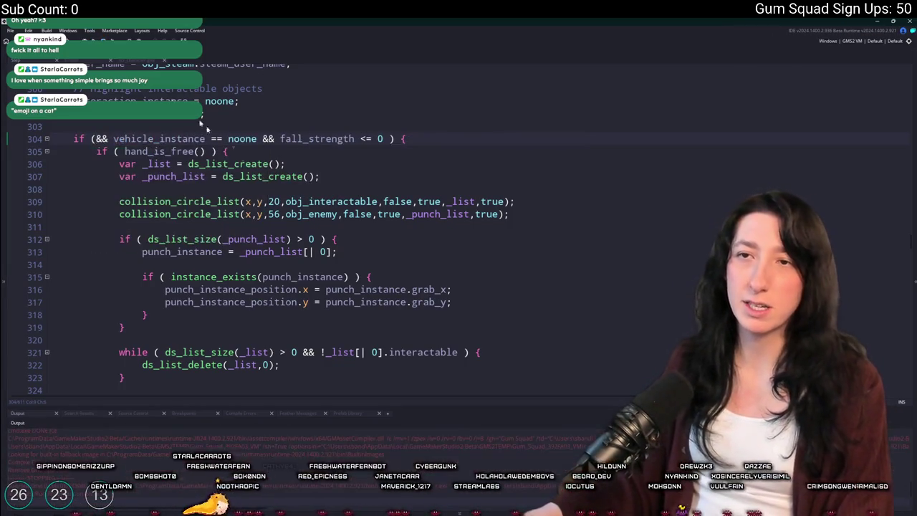
key(ctrl+z)
click(293, 138)
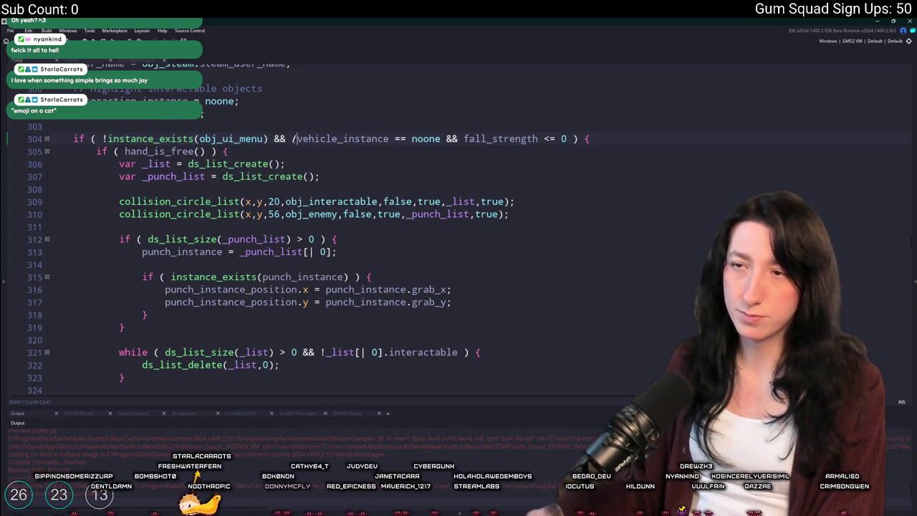
text(*)
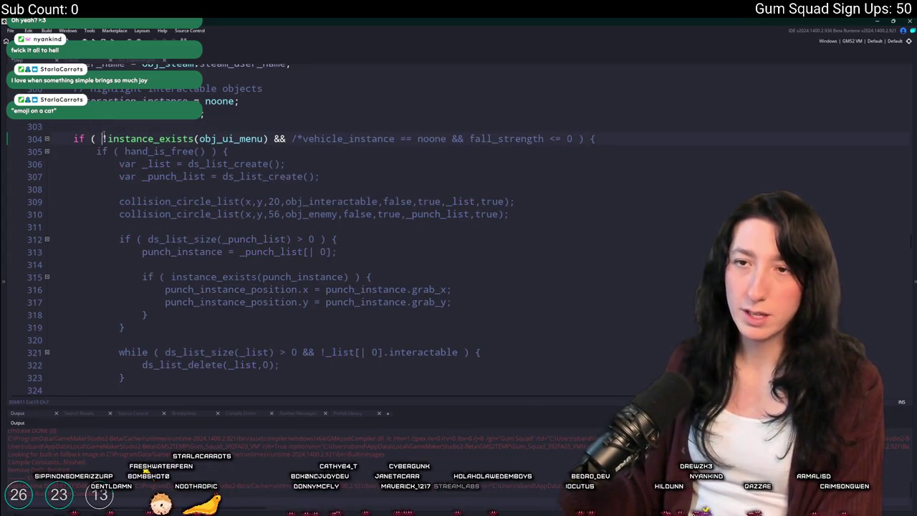
text(*/)
key(BackSpace)
key(BackSpace)
Step: Add the /* comment opener, run the game, create a New World lobby, and maximize the window
text(/*)
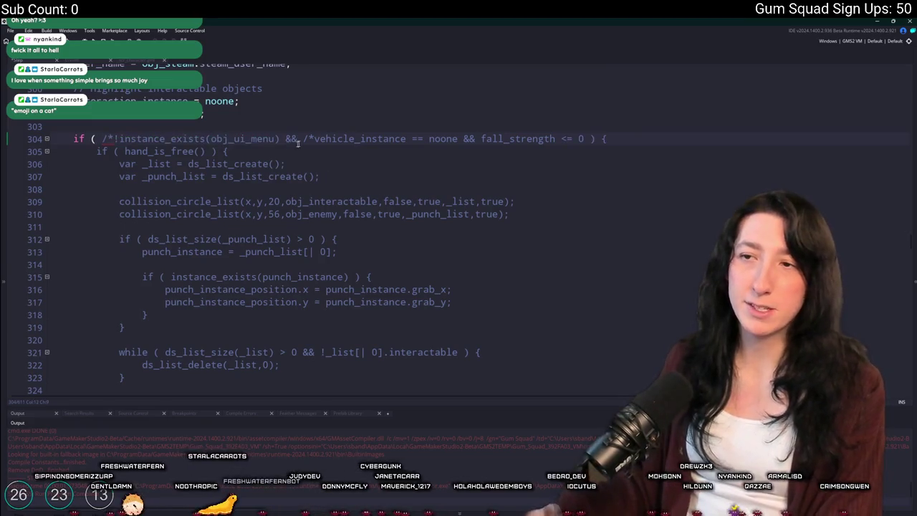
key(F5)
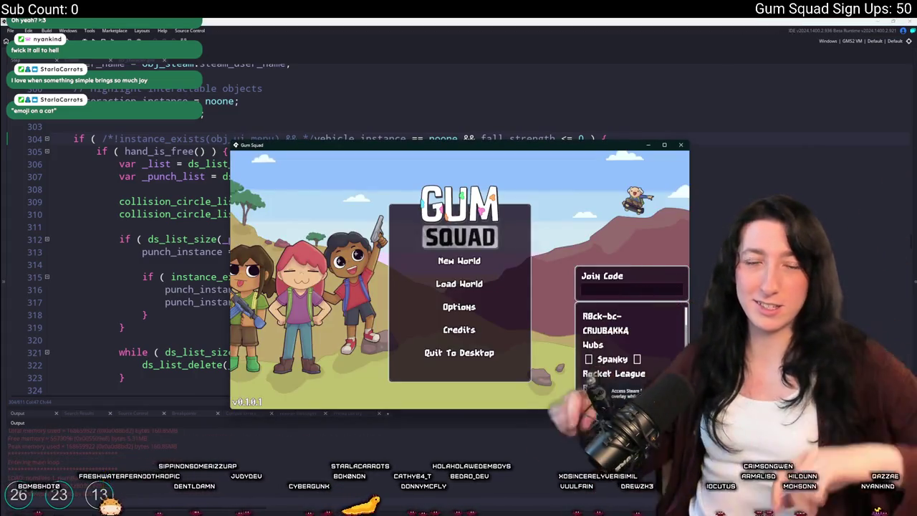
click(459, 261)
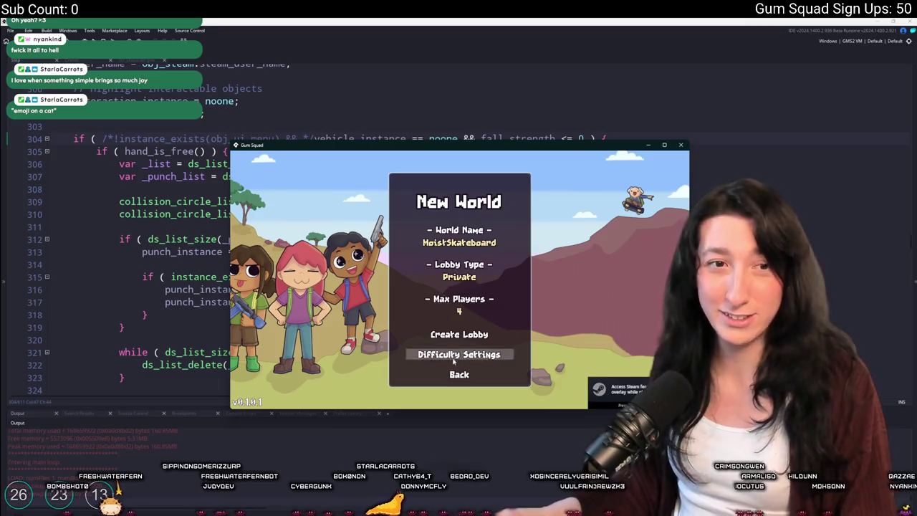
click(459, 332)
drag(430, 152, 380, 19)
Step: Toggle the inventory, walk around the farm with W and A, then close the game
key(Tab)
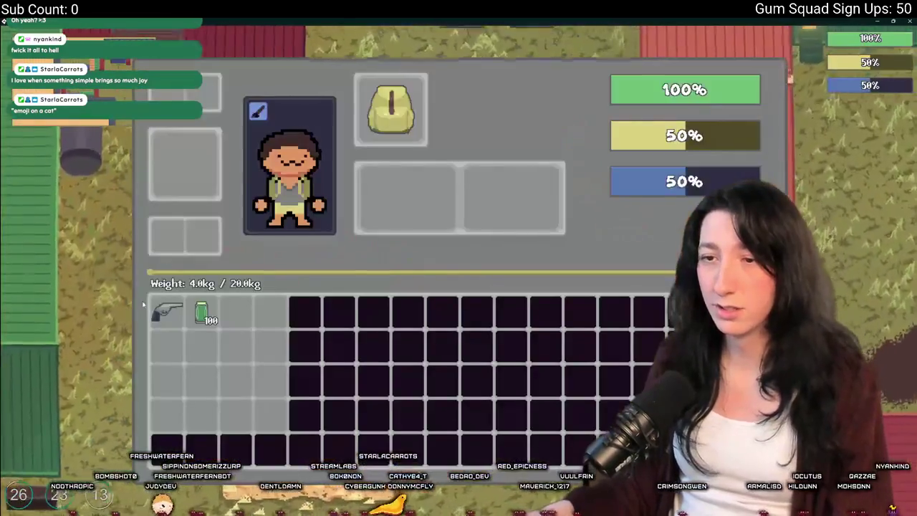
key(Tab)
key(w)
key(a)
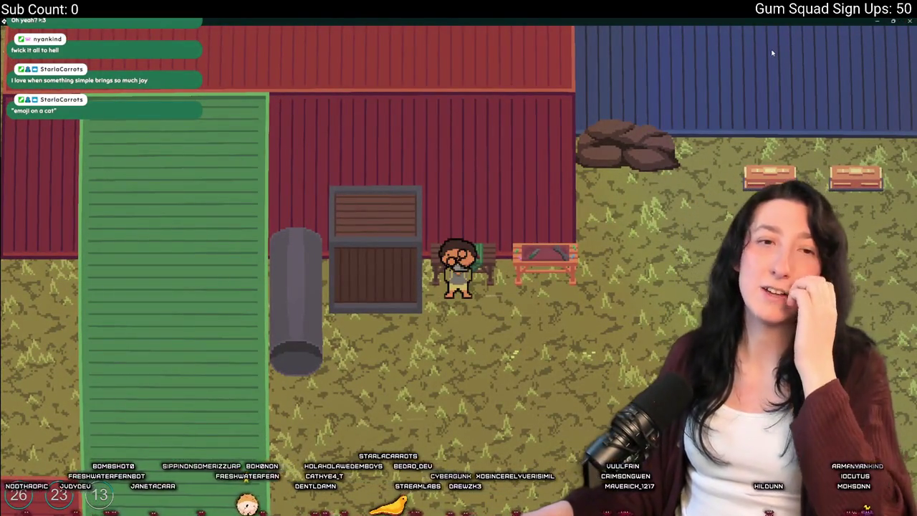
key(Escape)
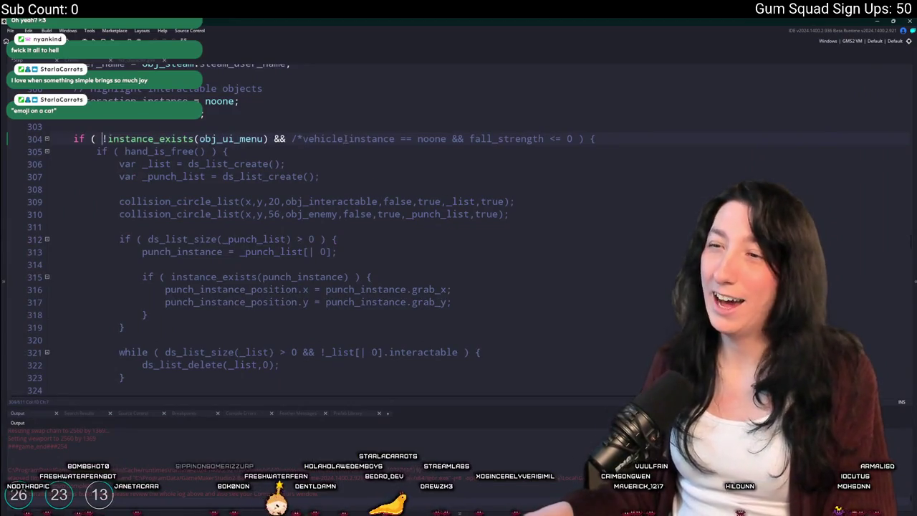
Step: Remove the comment marker on line 304 and search the whole project for obj_ui_menu
key(BackSpace)
key(BackSpace)
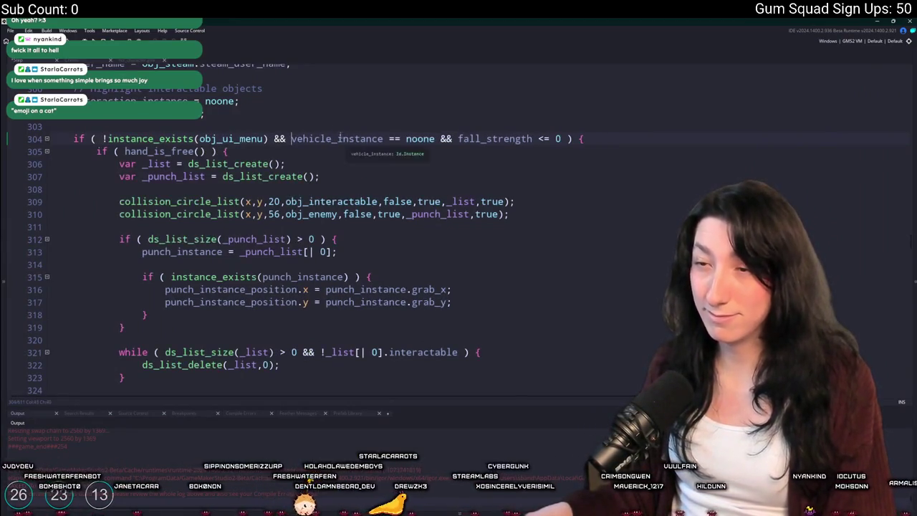
double_click(233, 138)
key(ctrl+shift+f)
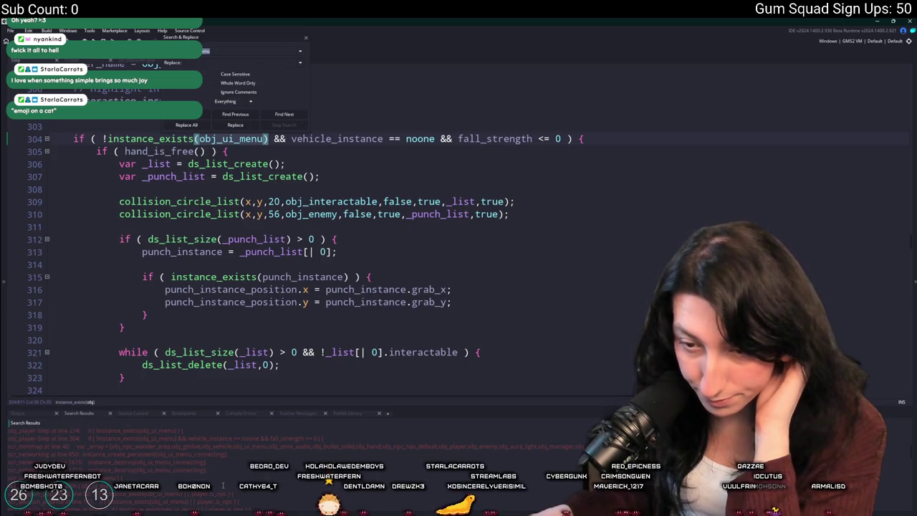
scroll(222, 486, down, 3)
Step: Inspect the poprifle weapon's obj_ui_menu match, then open the InventoryHandler constructor from the results
double_click(230, 457)
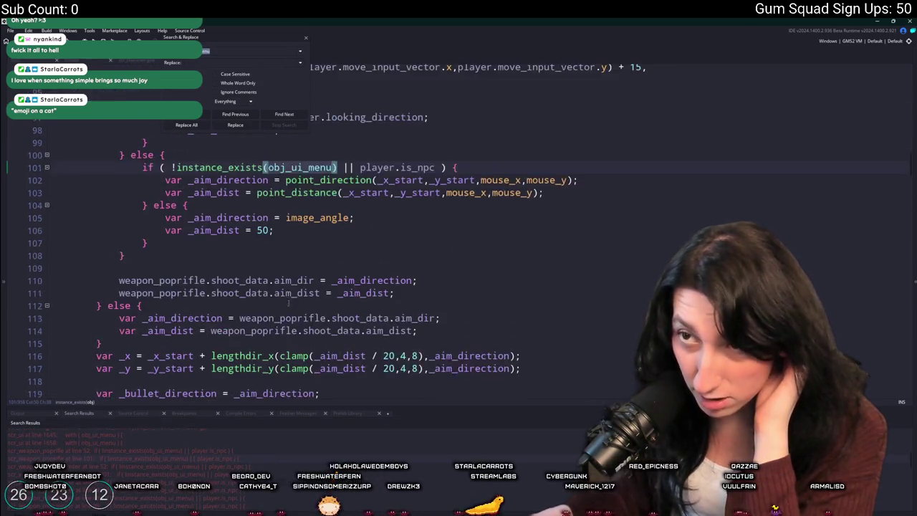
key(Down)
key(Down)
key(Down)
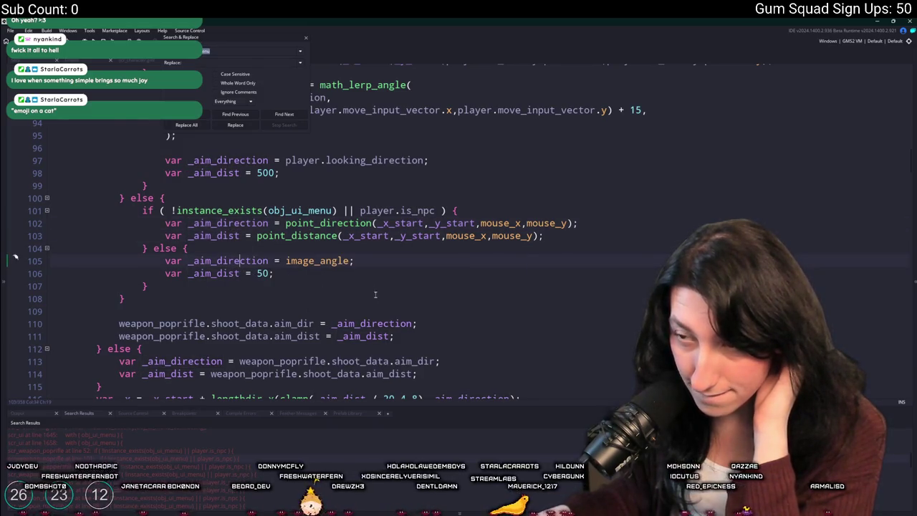
mouse_move(326, 262)
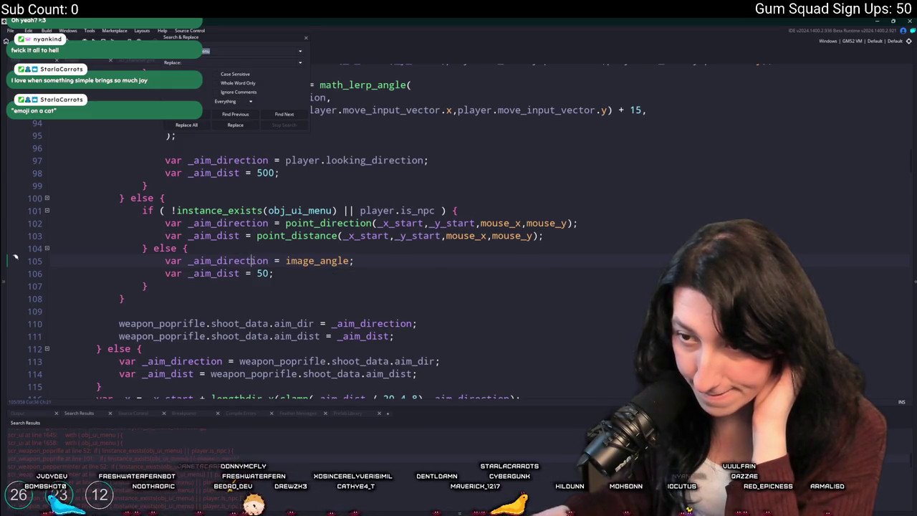
scroll(232, 276, down, 3)
scroll(232, 276, down, 1)
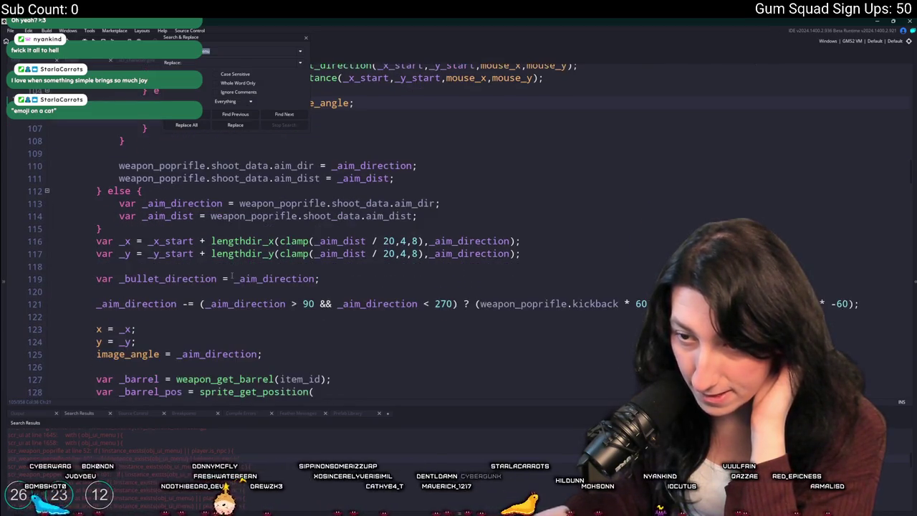
scroll(231, 276, up, 3)
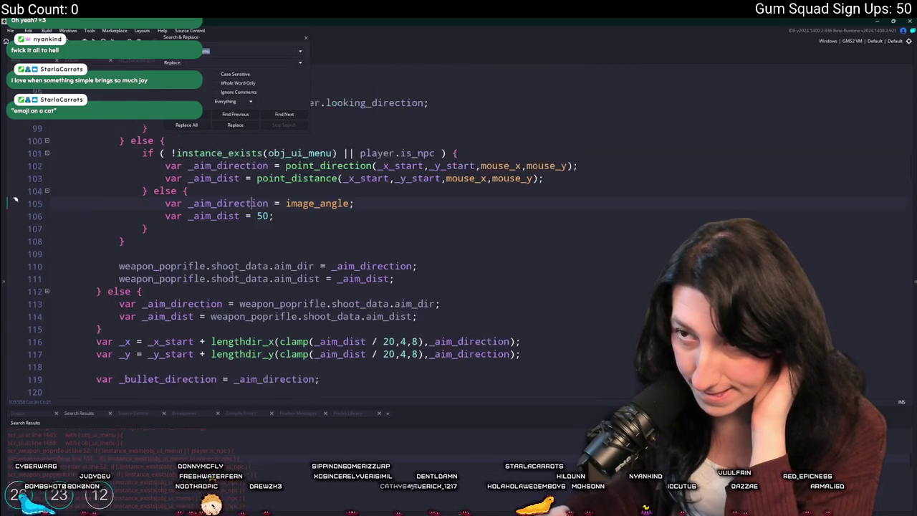
click(304, 39)
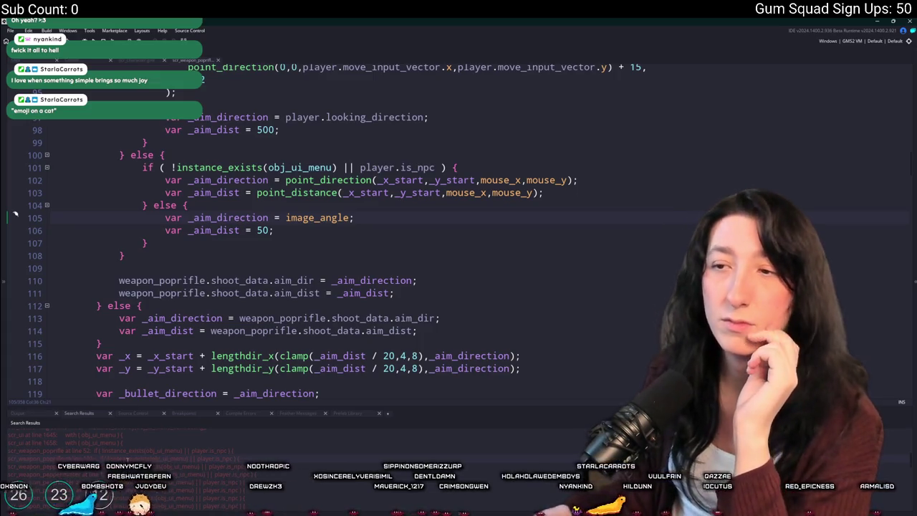
scroll(114, 440, down, 1)
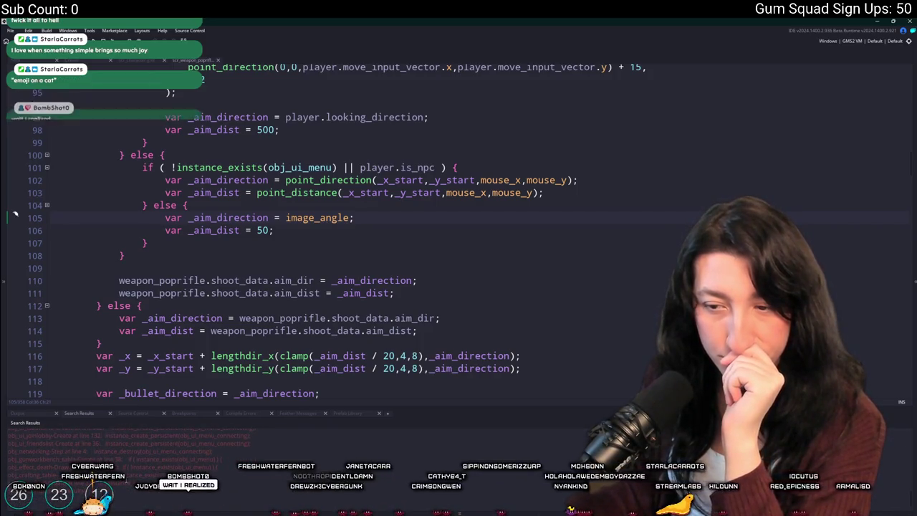
double_click(123, 485)
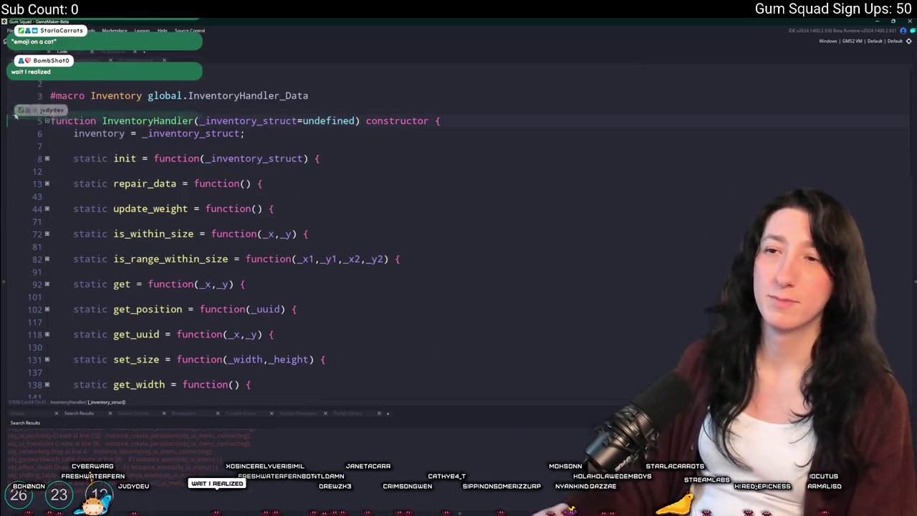
Step: Switch to the empty Workspace 2 and search assets for 'todo' to open the ToDo note
key(ctrl+Tab)
key(ctrl+Tab)
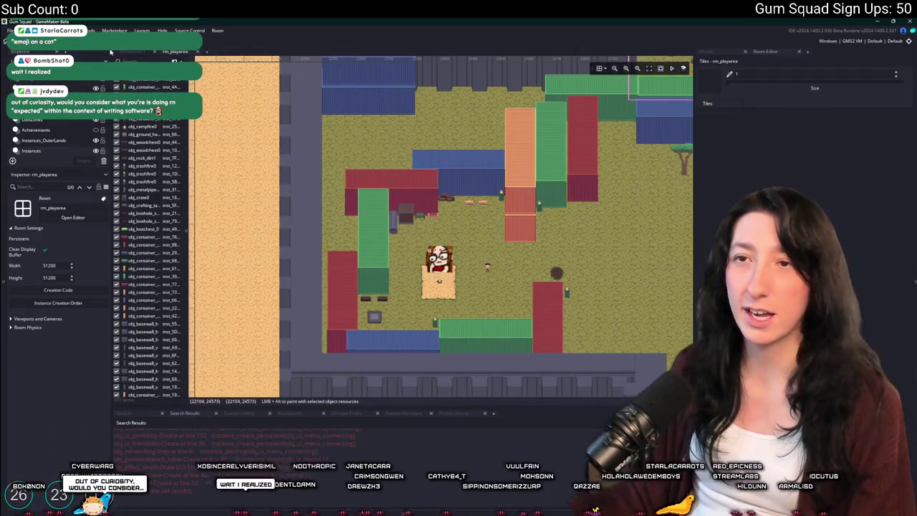
key(ctrl+Tab)
scroll(188, 86, down, 5)
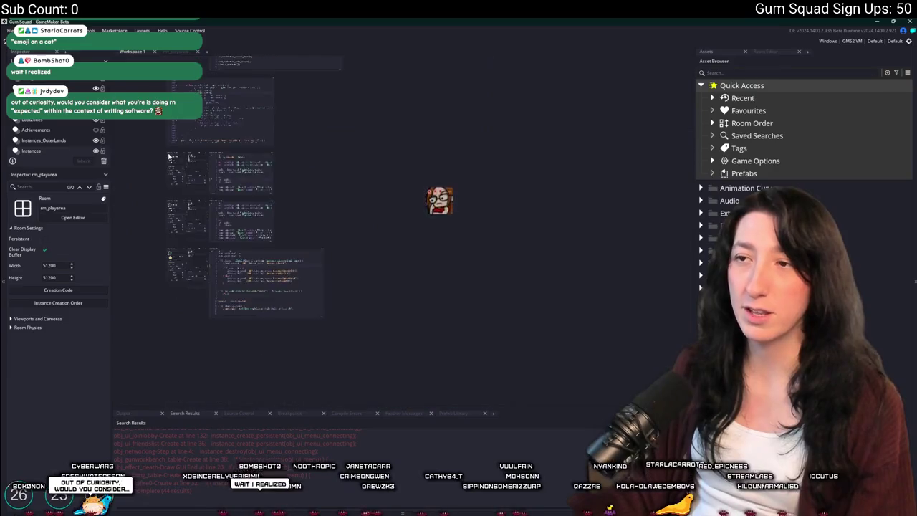
click(211, 55)
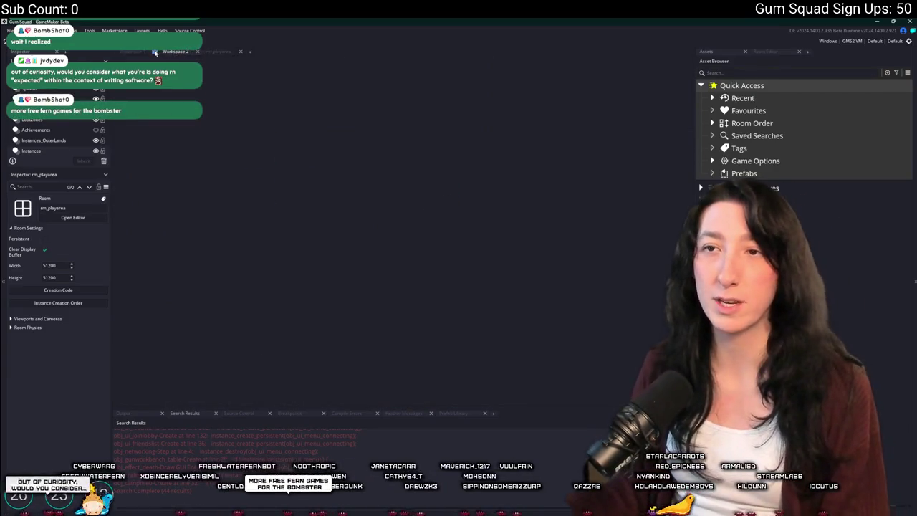
key(ctrl+t)
text(todo)
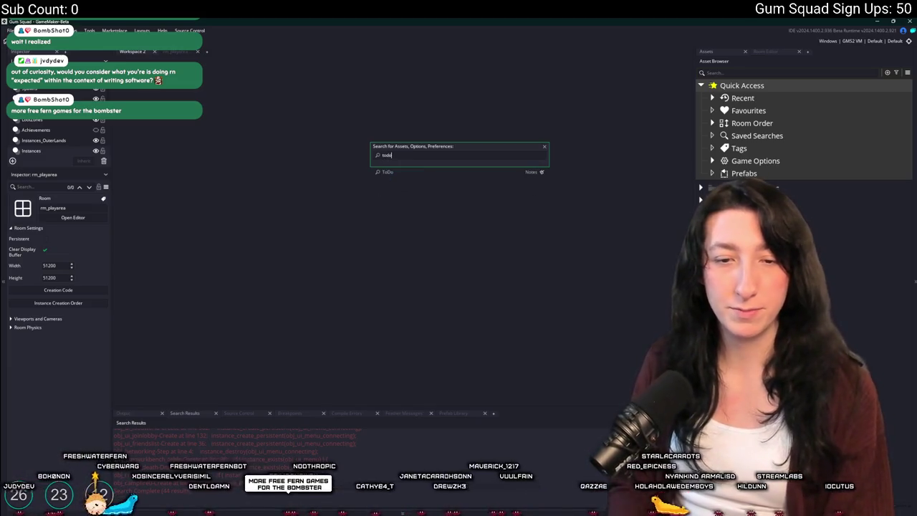
key(Return)
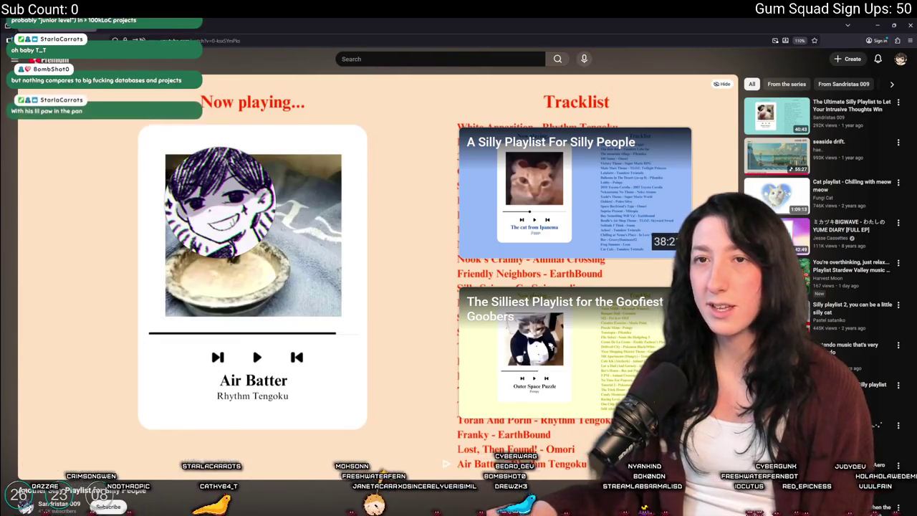
Step: Play the Night Tempo album from YouTube watch history, then switch back to GameMaker
click(14, 60)
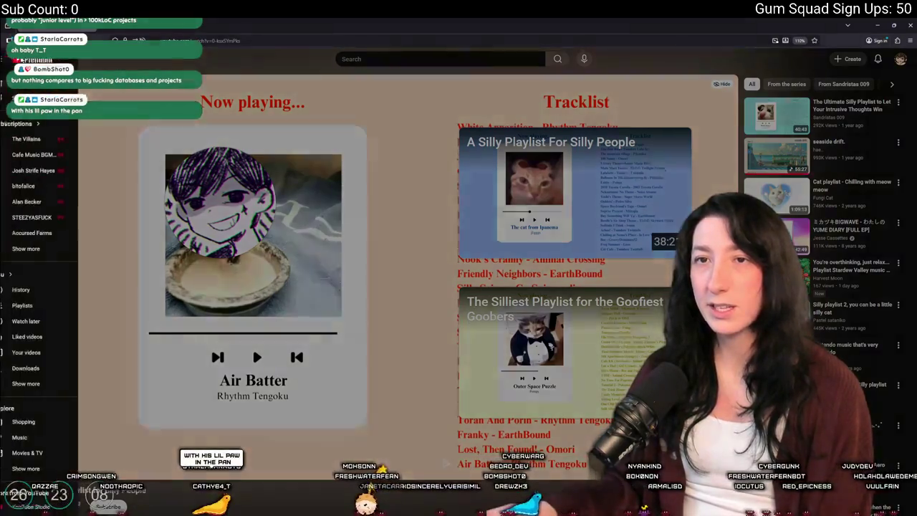
click(38, 290)
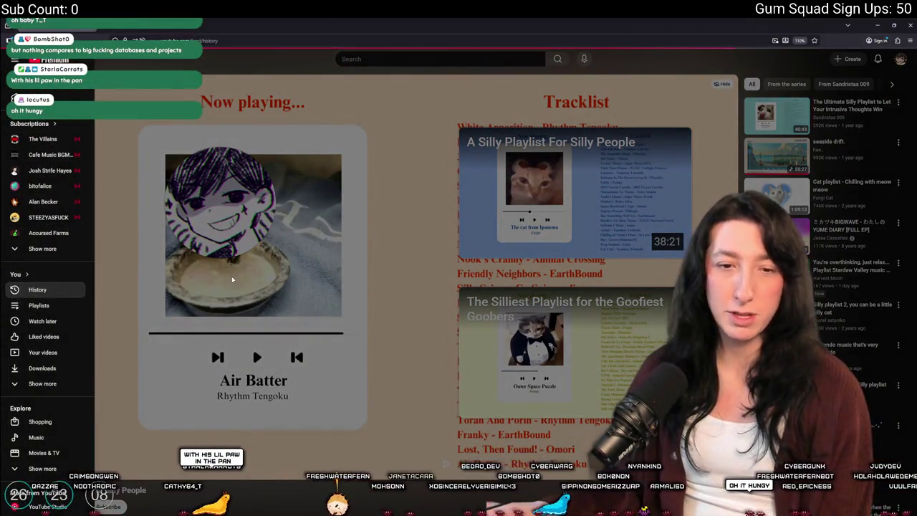
scroll(301, 359, down, 7)
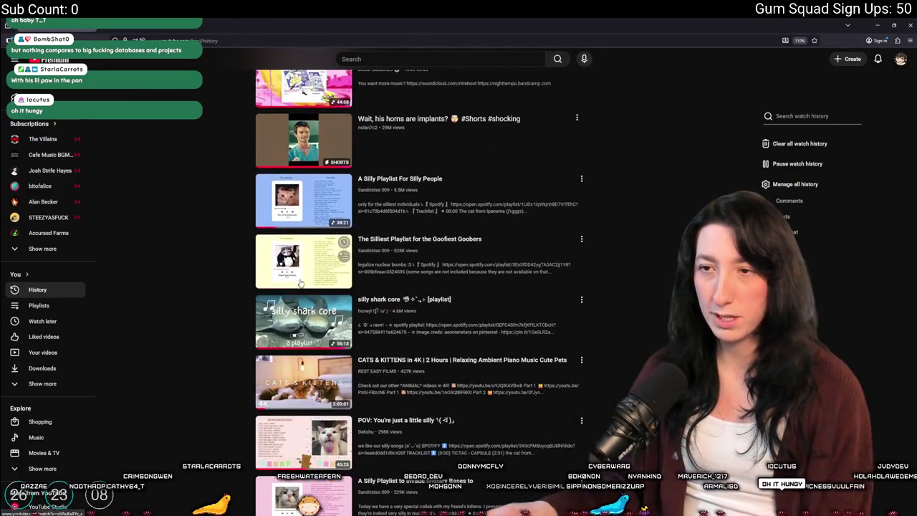
click(291, 86)
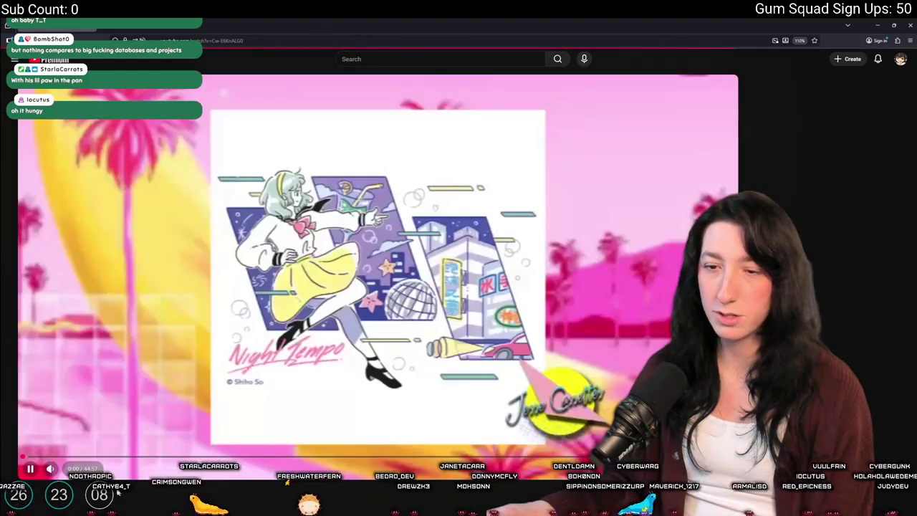
key(alt+Tab)
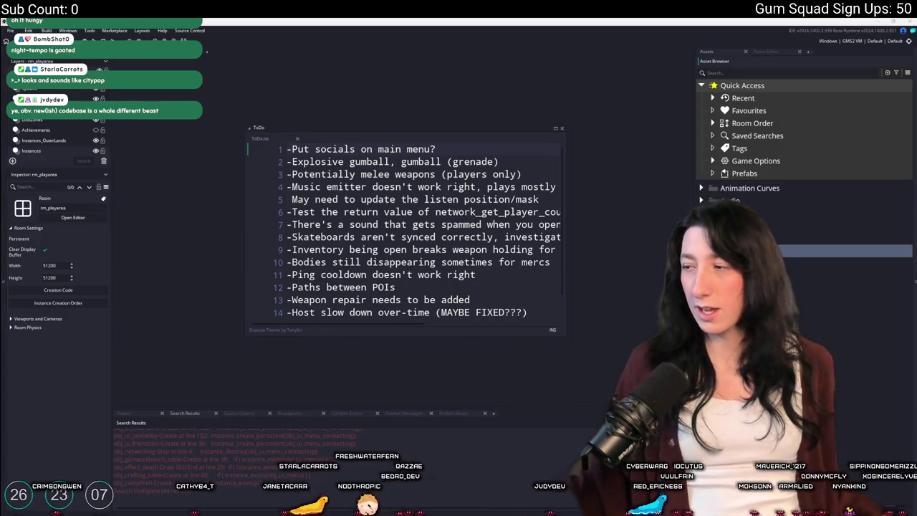
Step: Bring the browser playing Night Tempo's Nighty Tape album back to the front
key(alt+Tab)
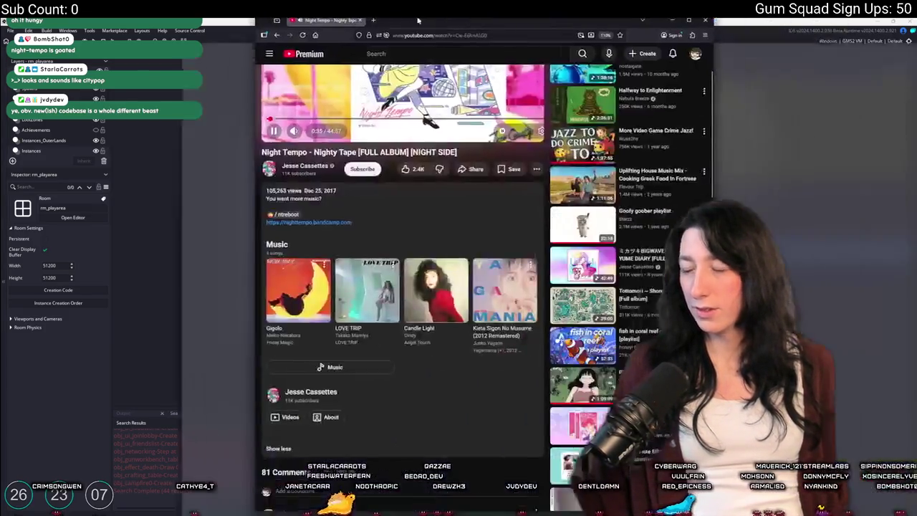
Step: Scroll down through the Night Tempo video's comments and back up, then return to GameMaker
scroll(194, 326, down, 3)
scroll(193, 326, down, 5)
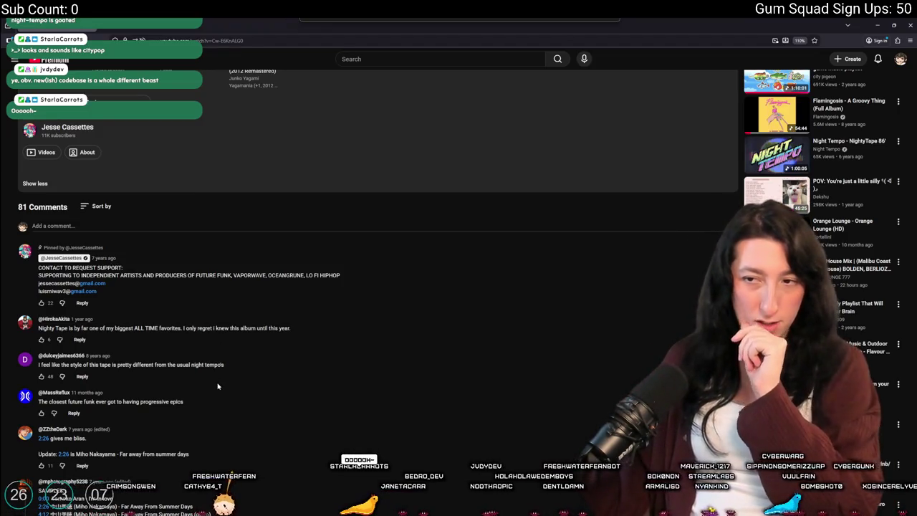
scroll(218, 387, up, 10)
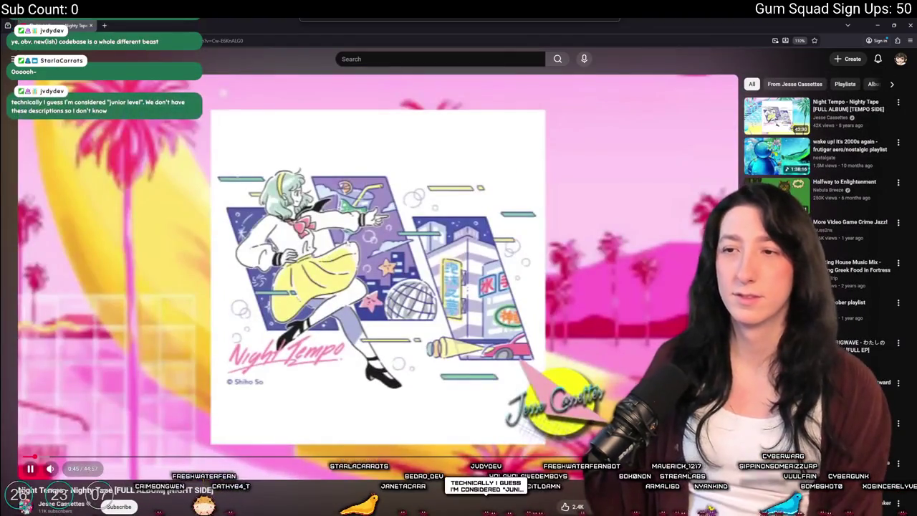
key(alt+Tab)
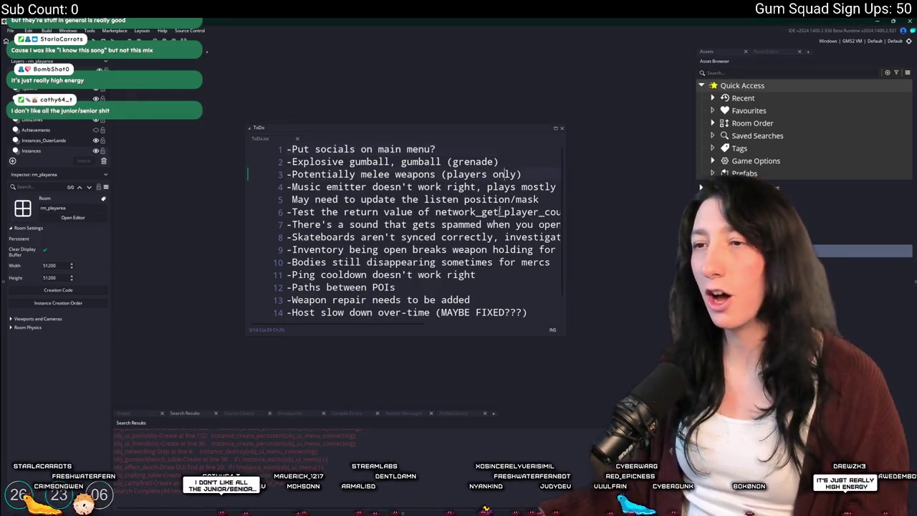
Step: Enlarge the ToDo notes window so all 14 lines are visible
scroll(405, 230, down, 1)
click(442, 189)
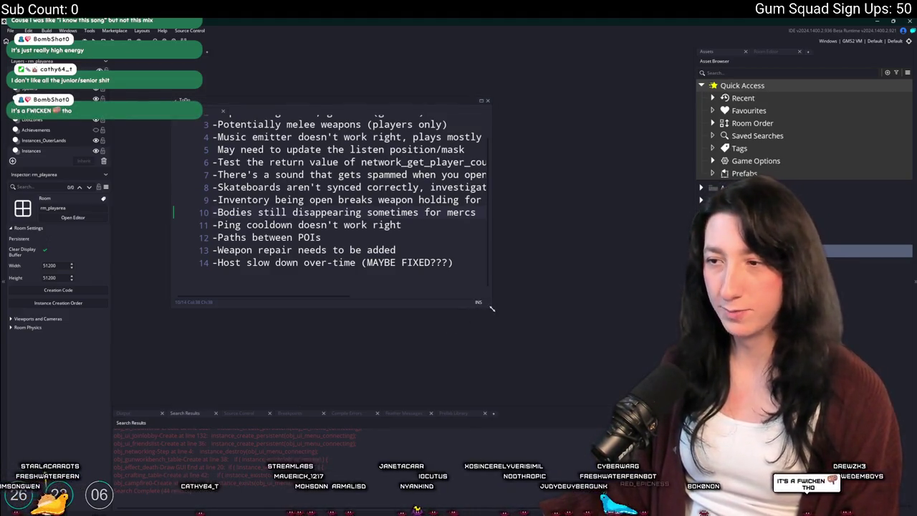
drag(492, 308, 579, 328)
right_click(513, 266)
click(523, 247)
right_click(507, 264)
click(522, 297)
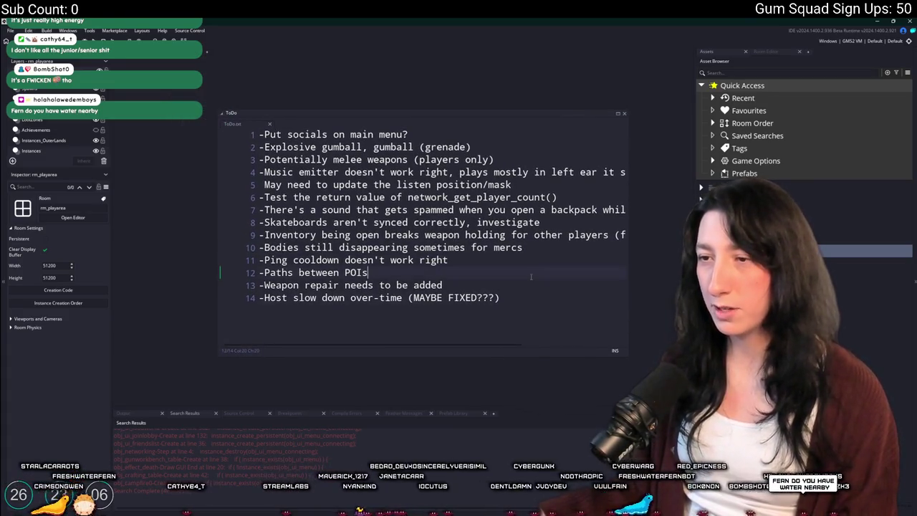
Step: Place the cursor on ToDo lines 14 and 12, toggle insert mode, then open the Start menu
click(259, 298)
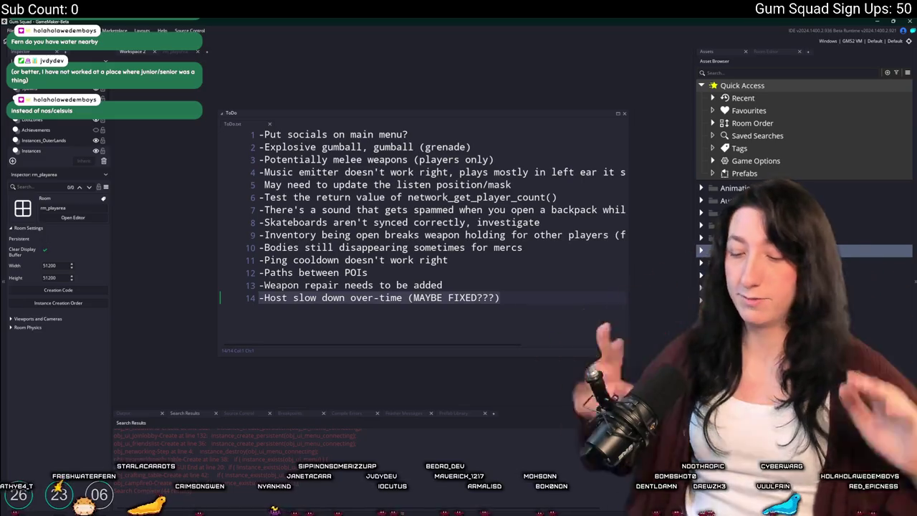
key(Insert)
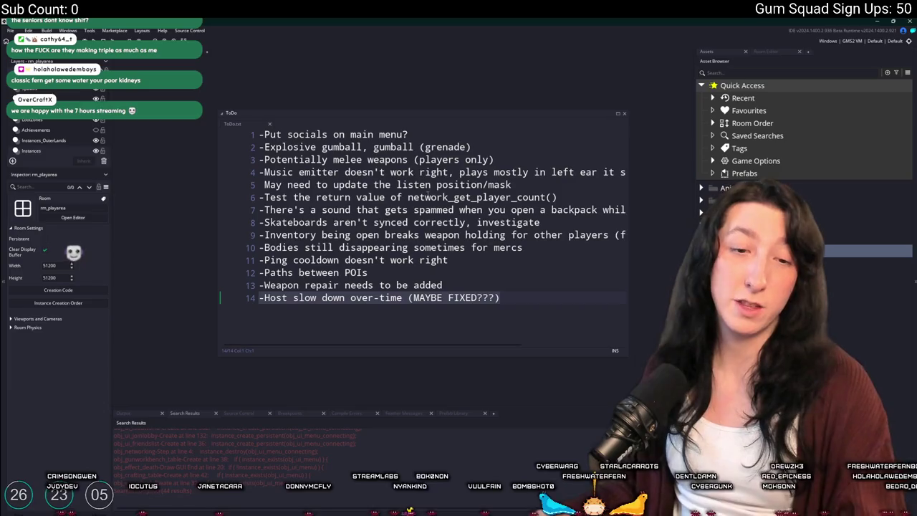
click(603, 334)
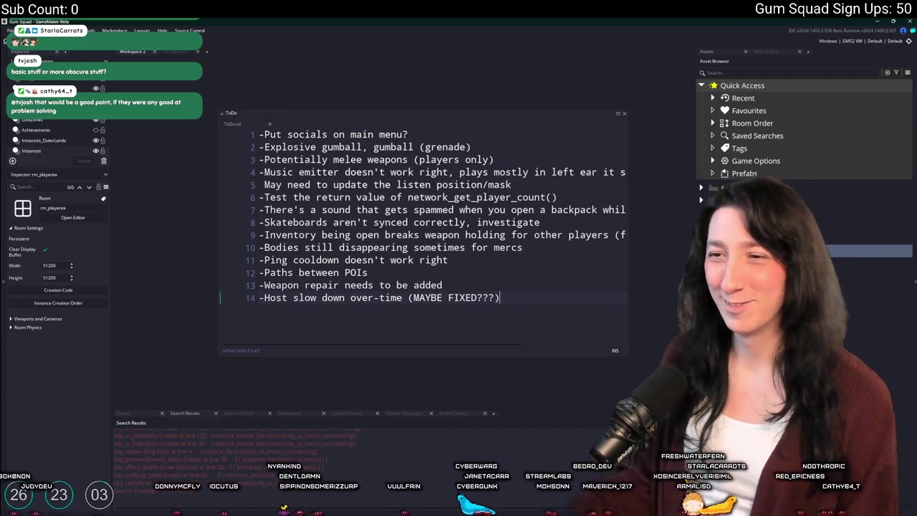
click(409, 273)
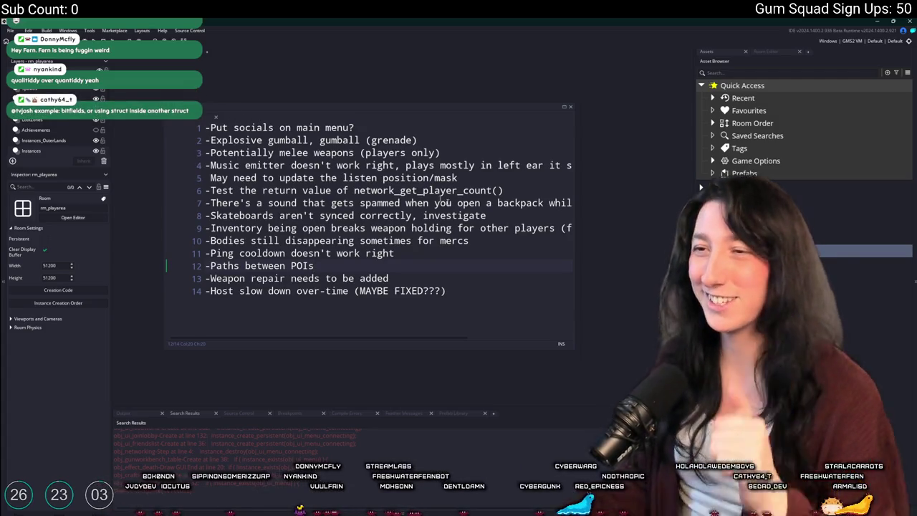
click(369, 262)
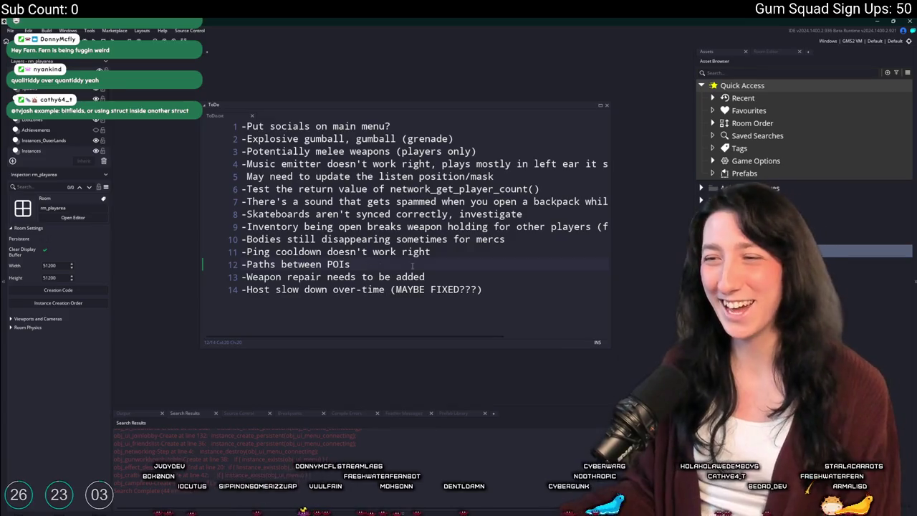
click(236, 266)
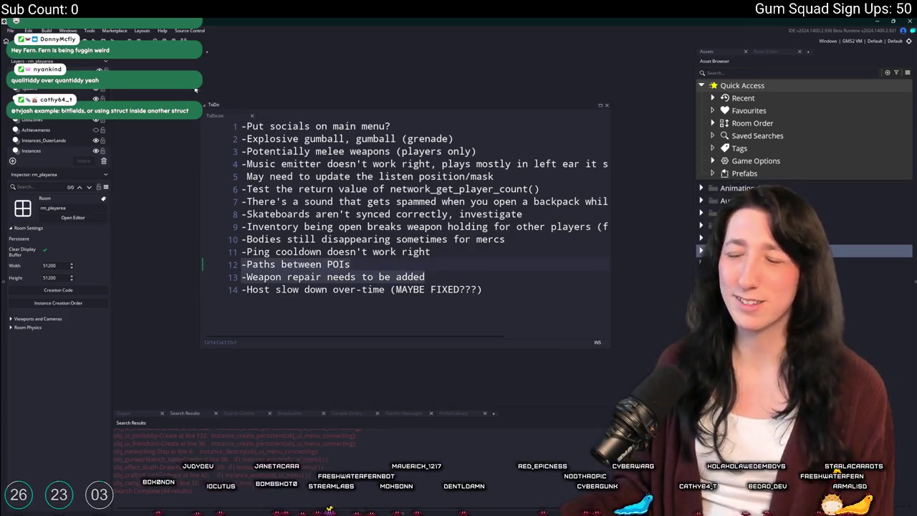
click(447, 265)
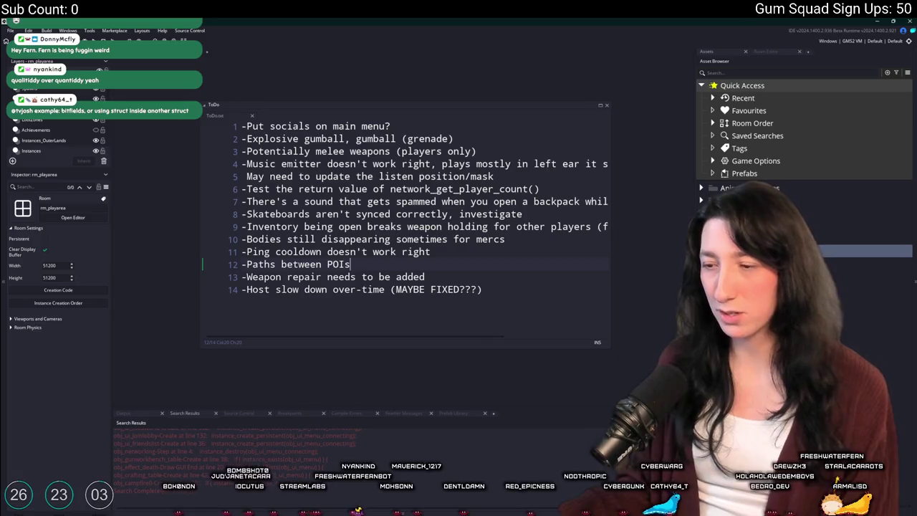
key(super)
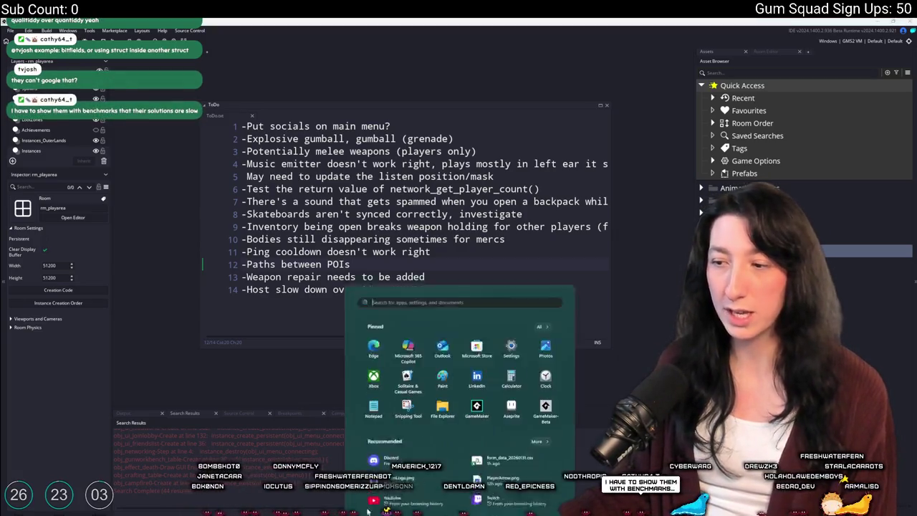
Step: Launch Aseprite from Start search and create a new 32×32 px sprite
text(as)
click(380, 337)
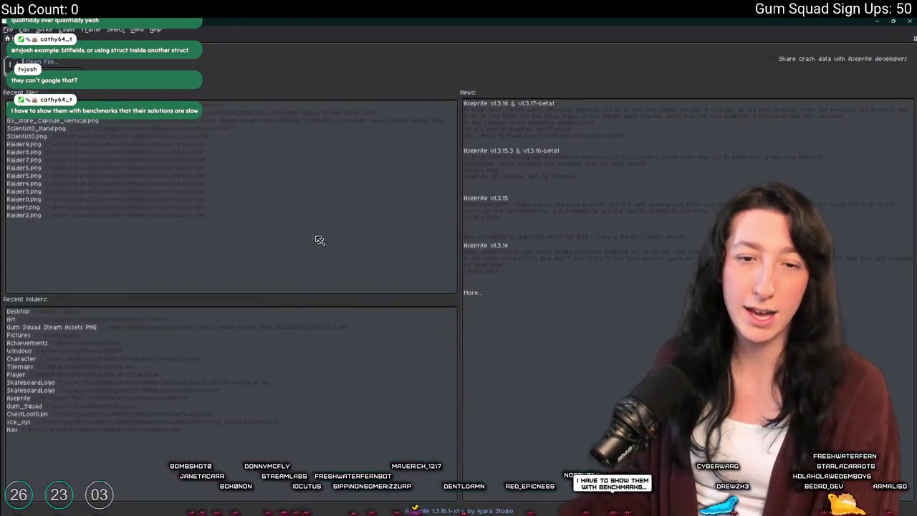
key(ctrl+n)
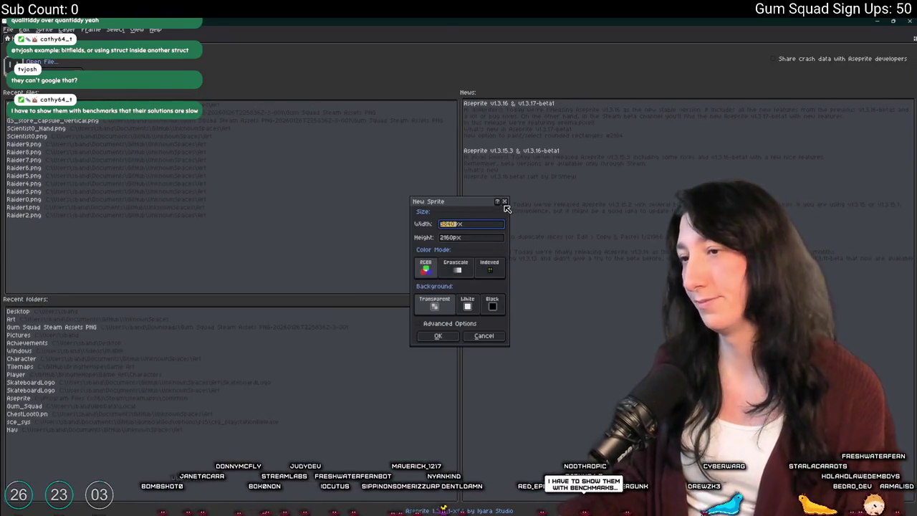
text(32)
key(Tab)
text(32)
key(Return)
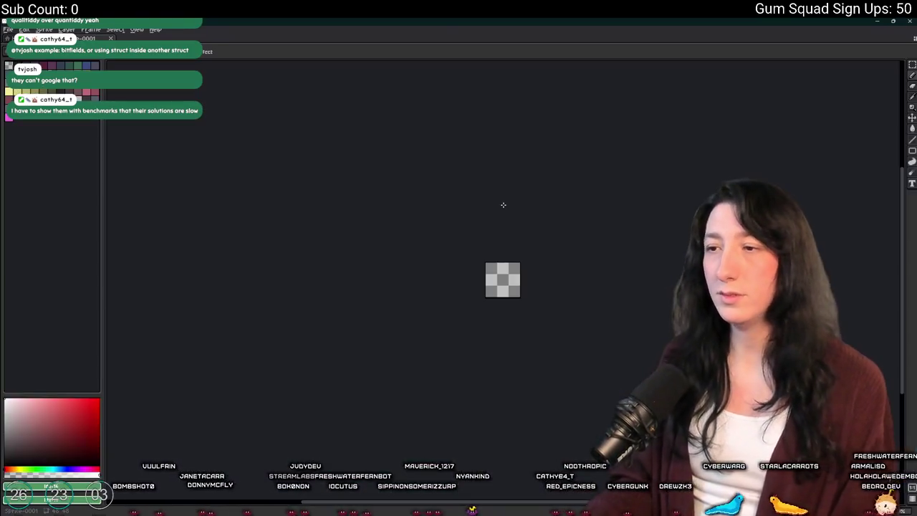
scroll(500, 268, up, 5)
Step: Open the Sprite menu for the new blank sprite
click(45, 30)
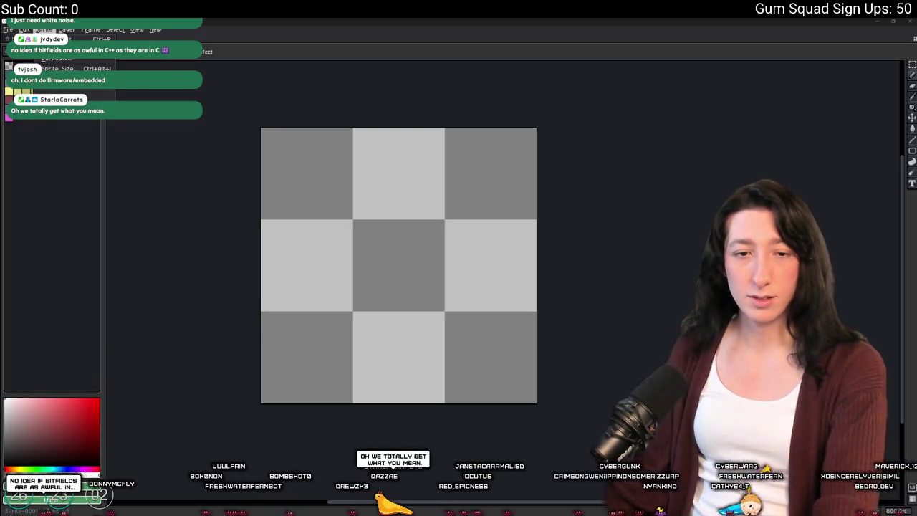
Step: Close the Sprite menu and reposition the blank canvas in view
click(215, 153)
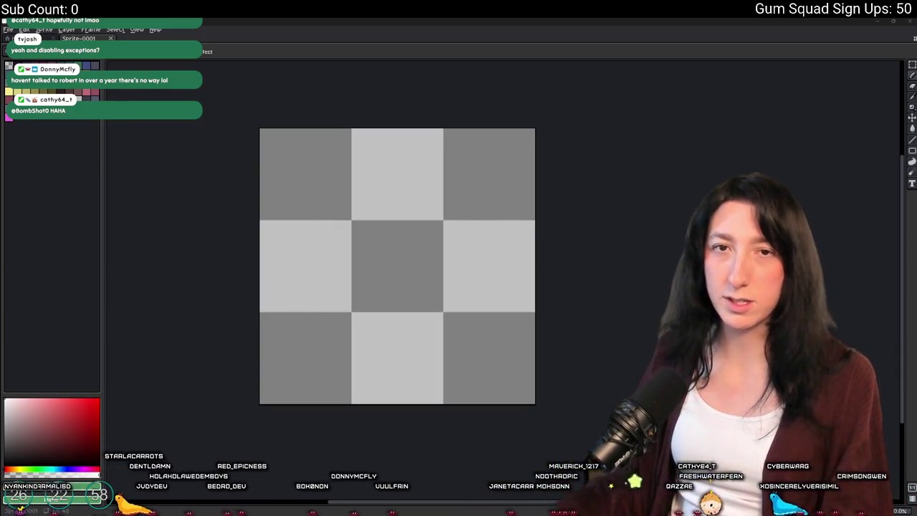
drag(371, 227, 385, 227)
Step: Draw the stepped lower edge of the front face with the pencil and copy it
drag(352, 177, 293, 160)
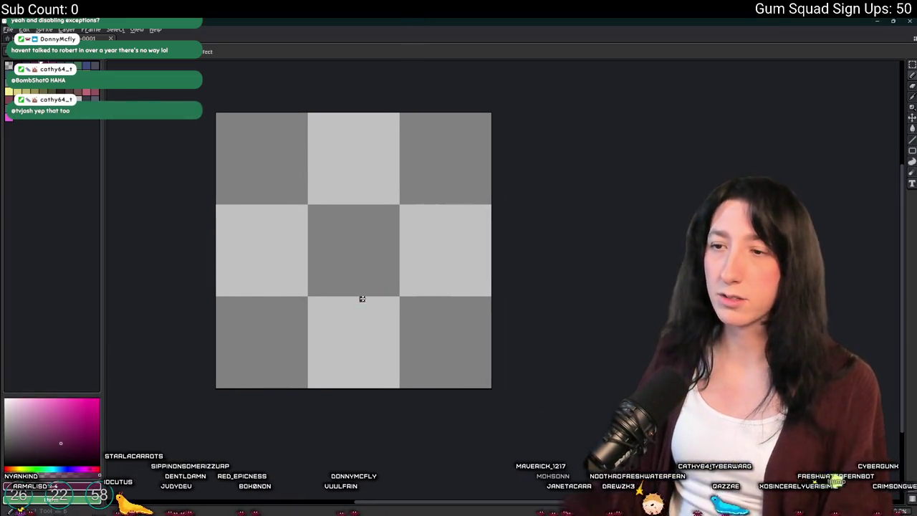
drag(282, 328, 439, 287)
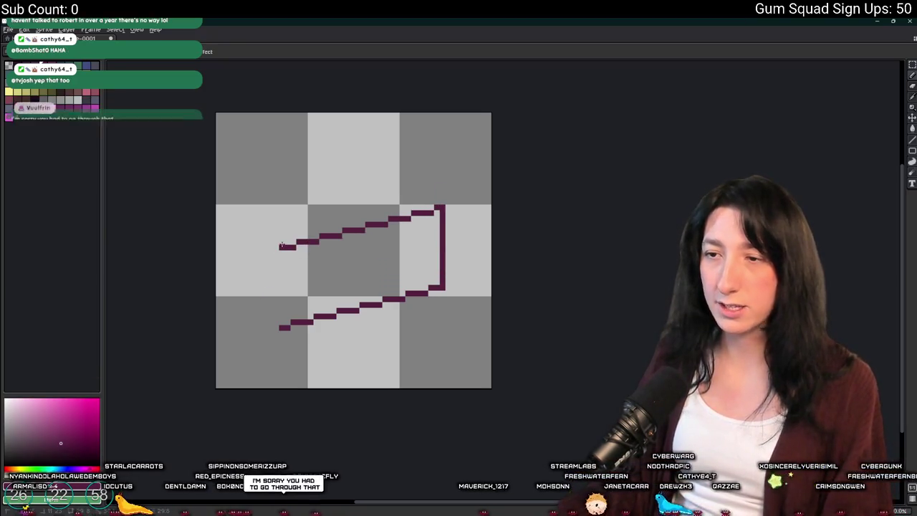
key(m)
mouse_move(268, 341)
mouse_down()
mouse_move(383, 279)
mouse_move(469, 215)
mouse_move(453, 198)
mouse_up()
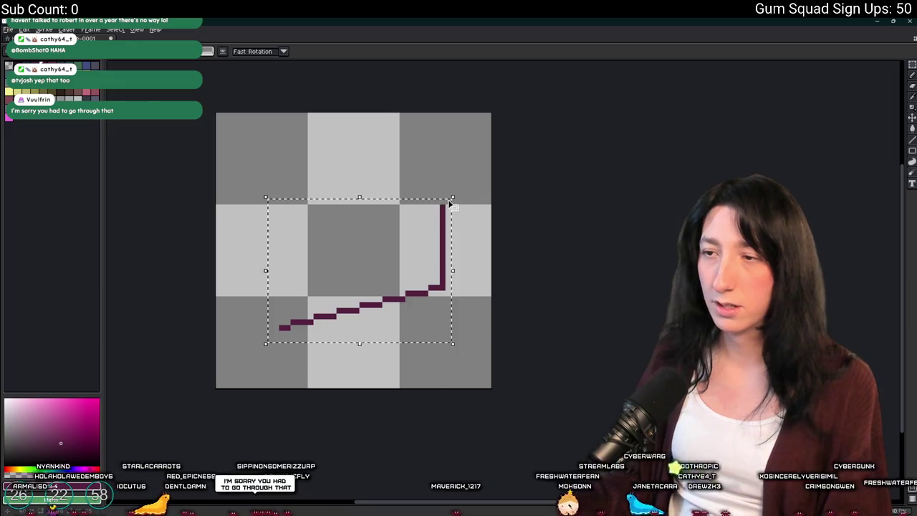
key(ctrl+c)
Step: Paste the stroke flipped vertically and move it down to close the parallelogram outline
key(ctrl+v)
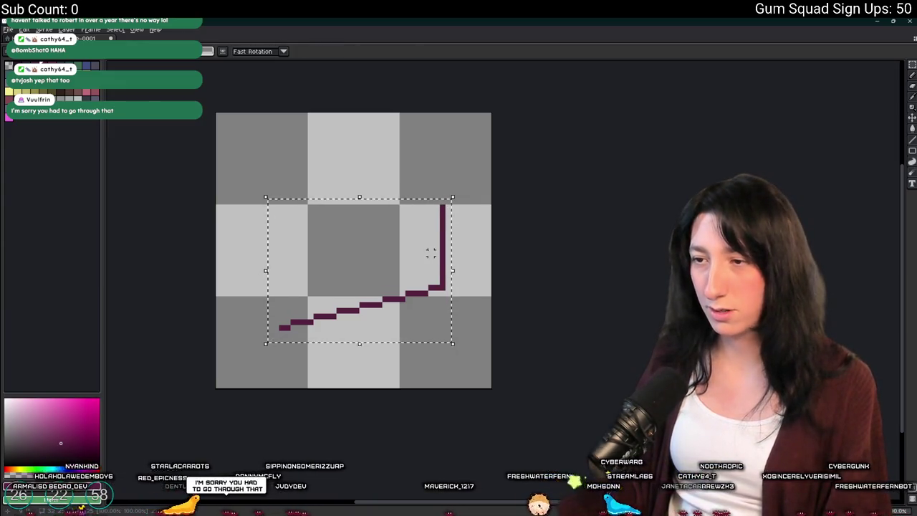
key(shift+h)
key(shift+h)
key(shift+v)
drag(426, 306, 425, 231)
key(shift+h)
drag(369, 200, 374, 265)
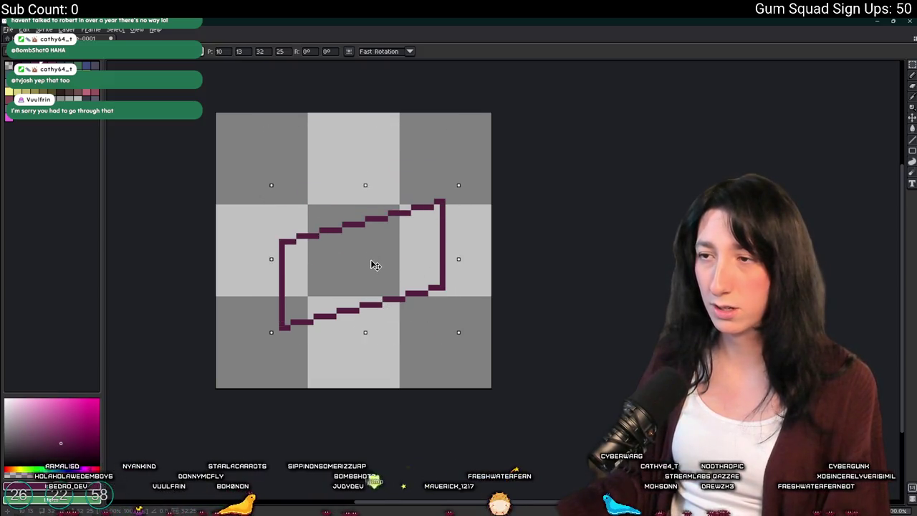
key(Return)
key(ctrl+d)
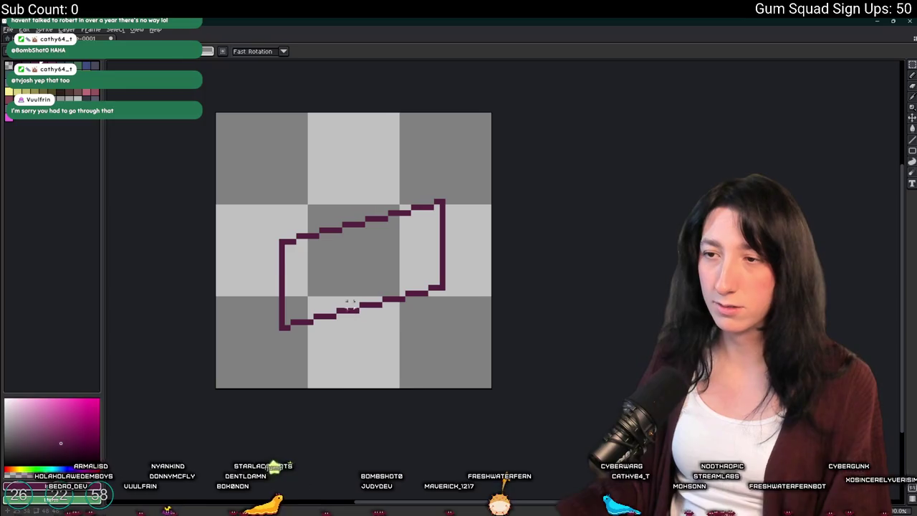
scroll(279, 235, up, 1)
scroll(278, 235, down, 1)
scroll(287, 243, up, 1)
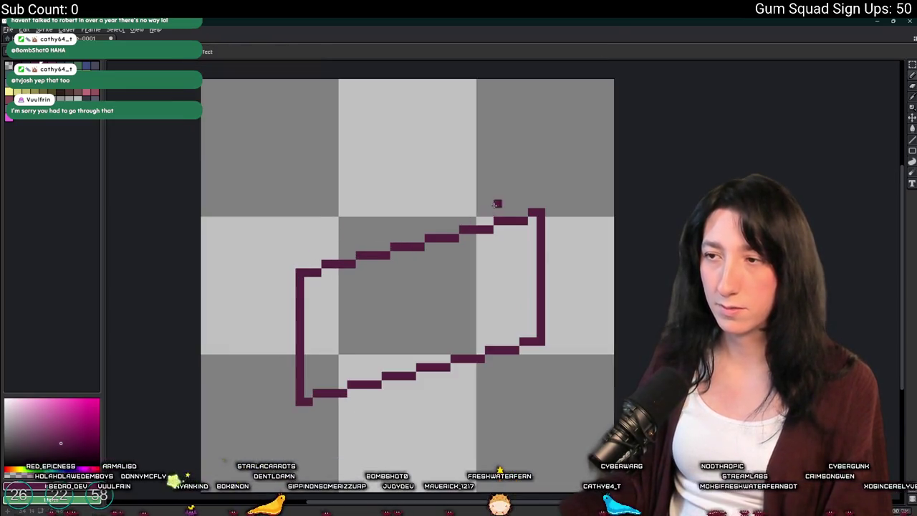
drag(538, 200, 552, 270)
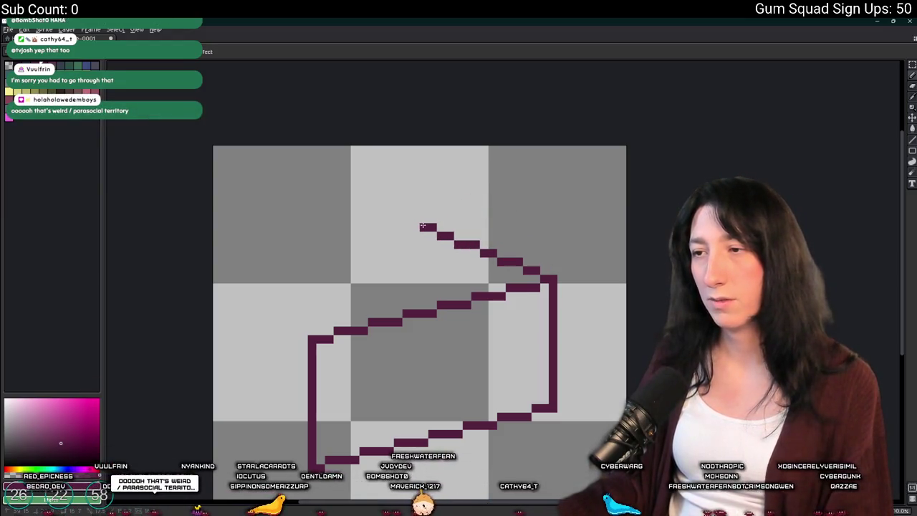
Step: Select the parallelogram outline on Layer 1 and move it lower on the canvas
key(m)
mouse_move(271, 257)
mouse_down()
mouse_move(616, 494)
mouse_move(617, 486)
mouse_up()
scroll(402, 268, down, 2)
scroll(402, 268, up, 3)
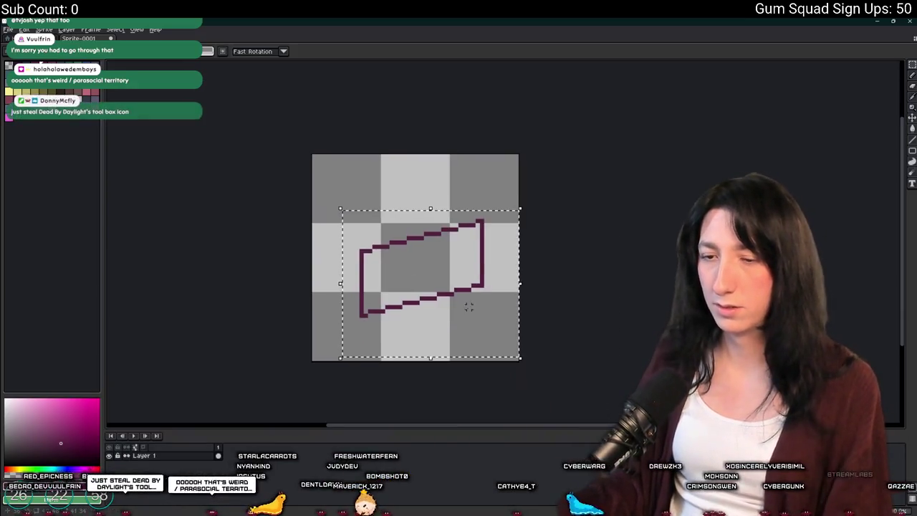
key(ctrl+z)
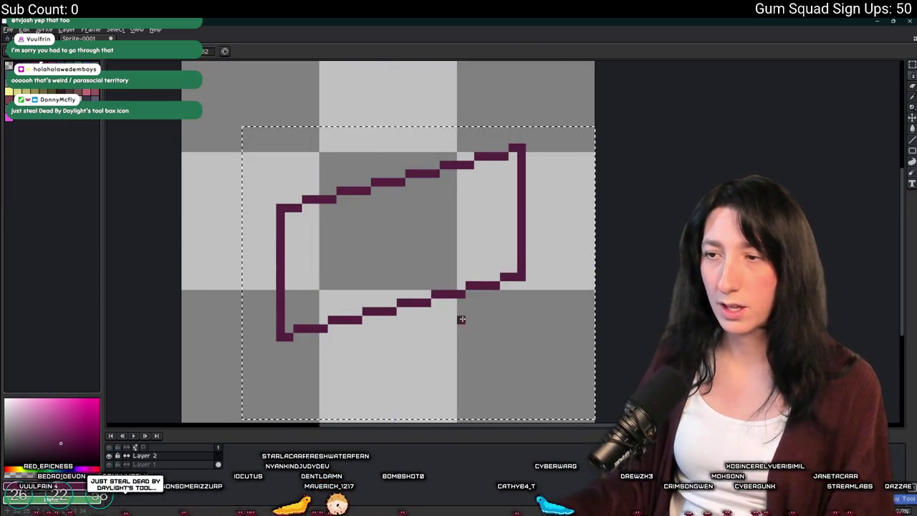
key(m)
click(143, 464)
key(ctrl+d)
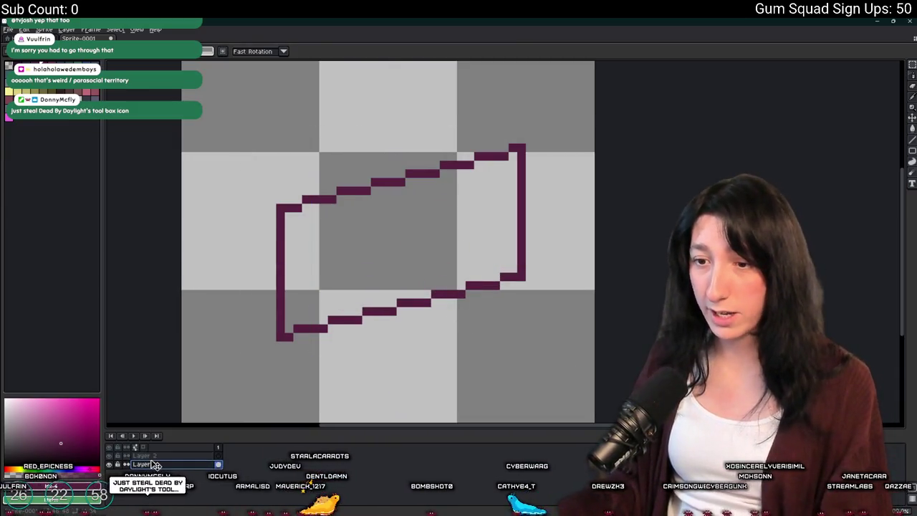
mouse_move(241, 386)
mouse_down()
mouse_move(585, 172)
mouse_move(588, 150)
mouse_up()
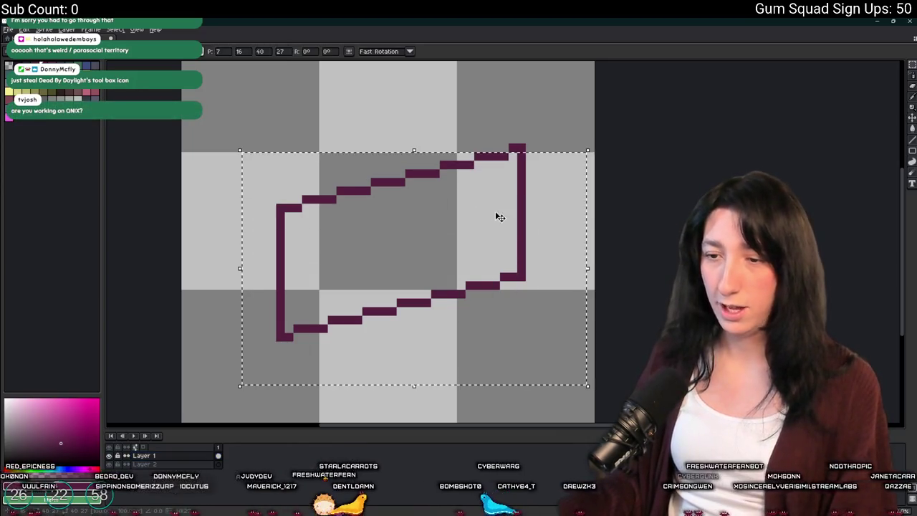
click(306, 387)
key(ctrl+z)
scroll(594, 123, down, 2)
drag(569, 194, 578, 243)
key(ctrl+d)
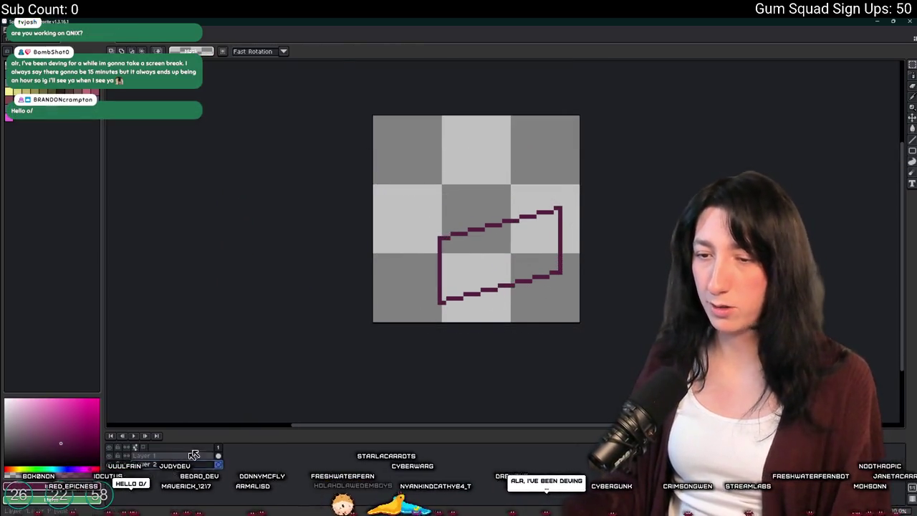
Step: Paste a copy of the parallelogram and nudge it into an offset position with arrow keys
key(ctrl+v)
key(Up)
key(Up)
key(Up)
key(Left)
key(Left)
key(Left)
key(Down)
key(Down)
key(Down)
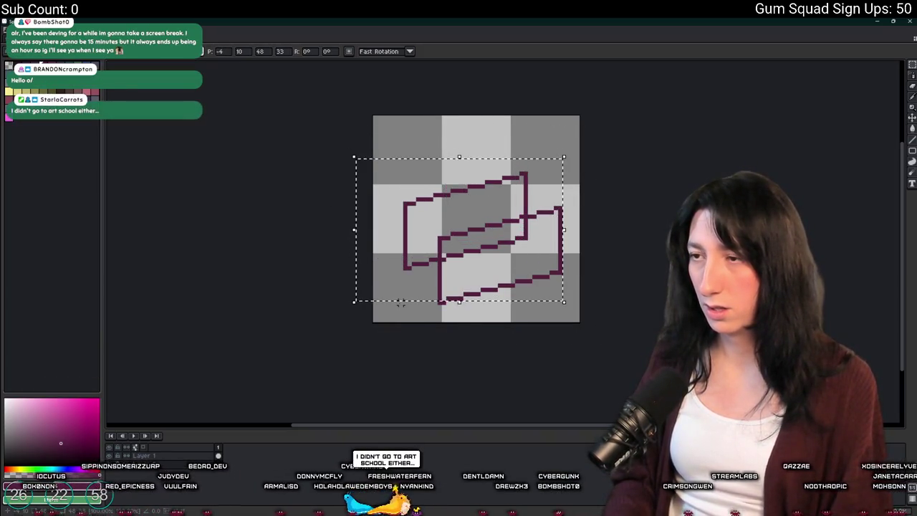
key(Left)
key(Left)
key(Down)
key(ctrl+d)
Step: Draw straight Line-tool edges joining the corners of both faces into a box wireframe
scroll(415, 256, up, 4)
drag(415, 256, 377, 268)
key(l)
mouse_move(433, 220)
mouse_down()
mouse_move(329, 176)
mouse_move(317, 138)
mouse_move(247, 201)
mouse_up()
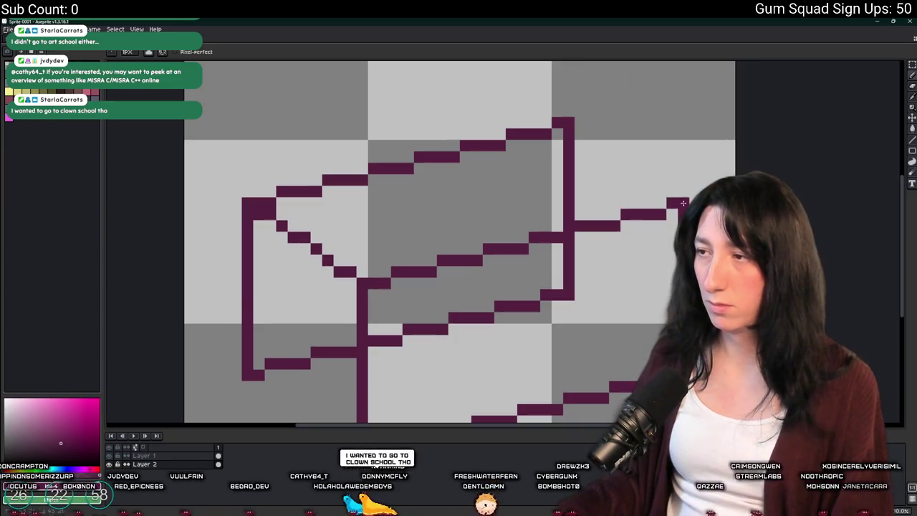
drag(683, 203, 571, 125)
drag(512, 180, 551, 74)
mouse_move(401, 350)
mouse_down()
mouse_move(256, 276)
mouse_move(289, 262)
mouse_up()
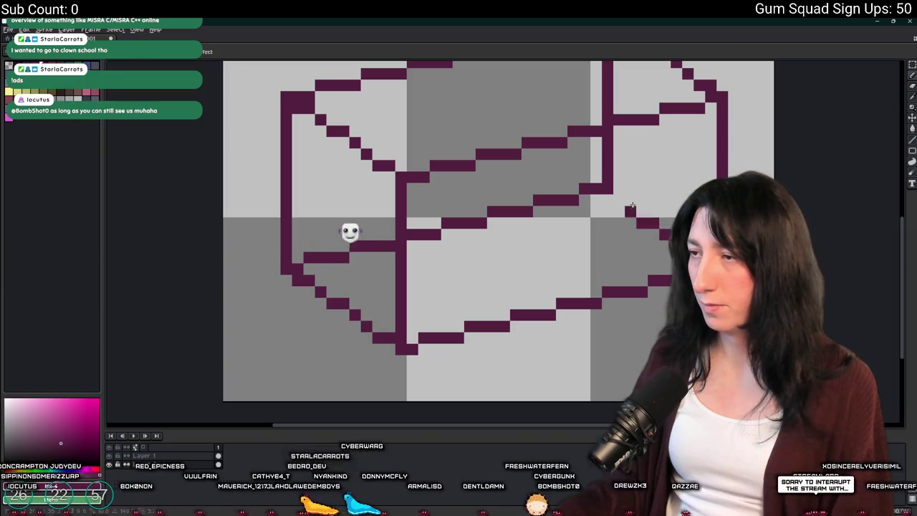
scroll(404, 206, down, 4)
scroll(406, 226, down, 1)
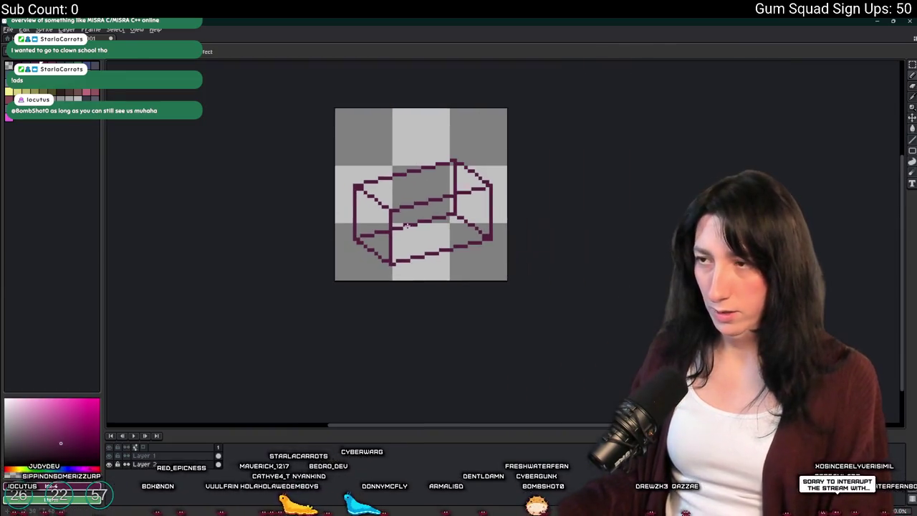
Step: Merge all layers and fill the box's front face with dark purple
right_click(186, 456)
click(213, 505)
scroll(341, 246, up, 3)
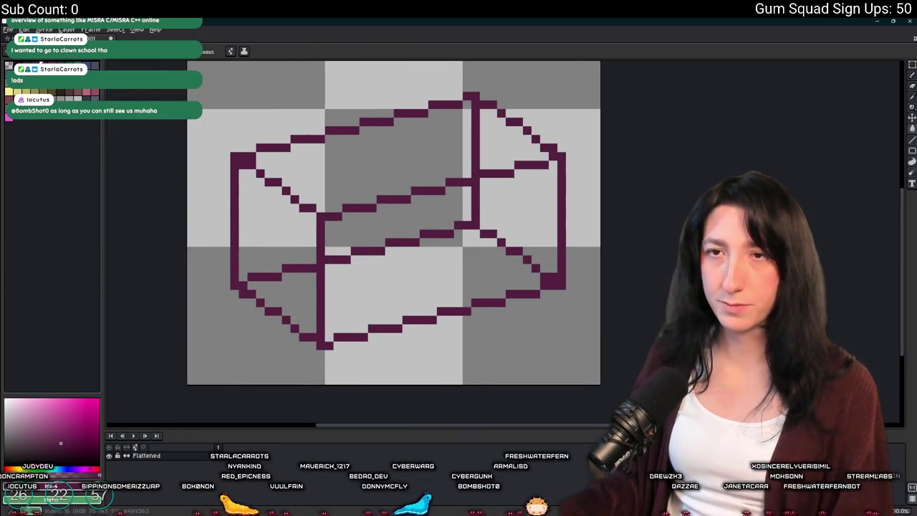
click(375, 232)
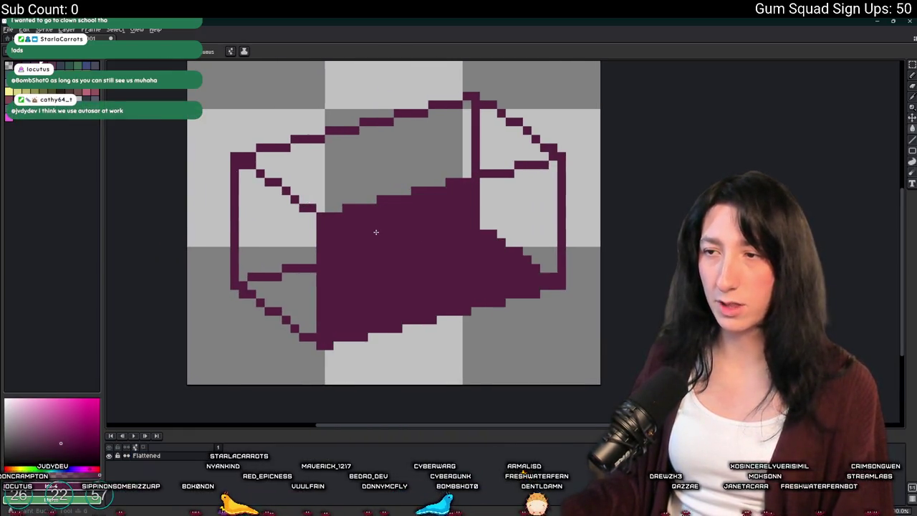
click(505, 216)
drag(372, 106, 355, 105)
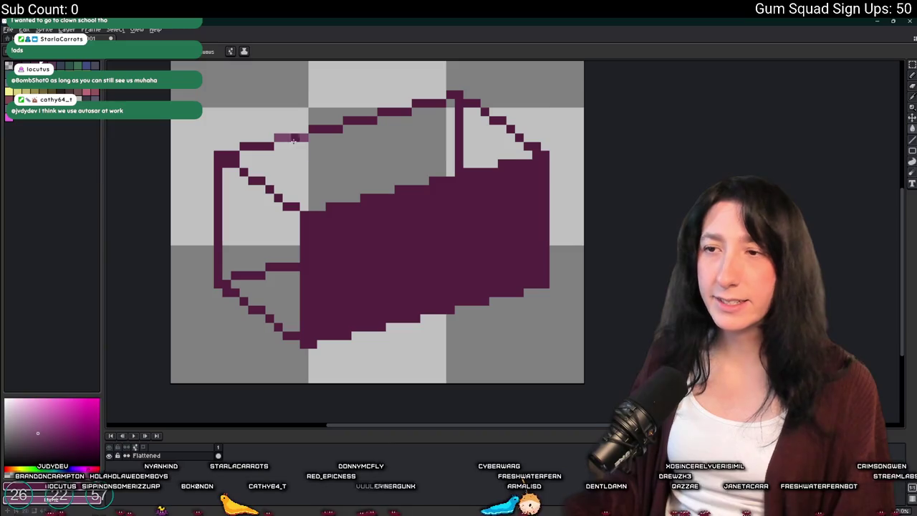
Step: Fill the top face, including its corner and inner dark line, with lighter purple
click(313, 164)
click(475, 147)
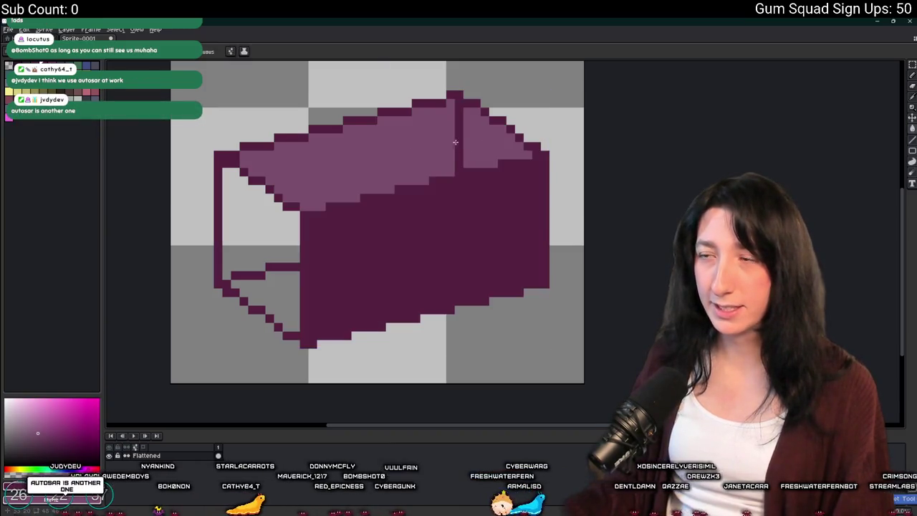
click(456, 128)
scroll(456, 129, down, 4)
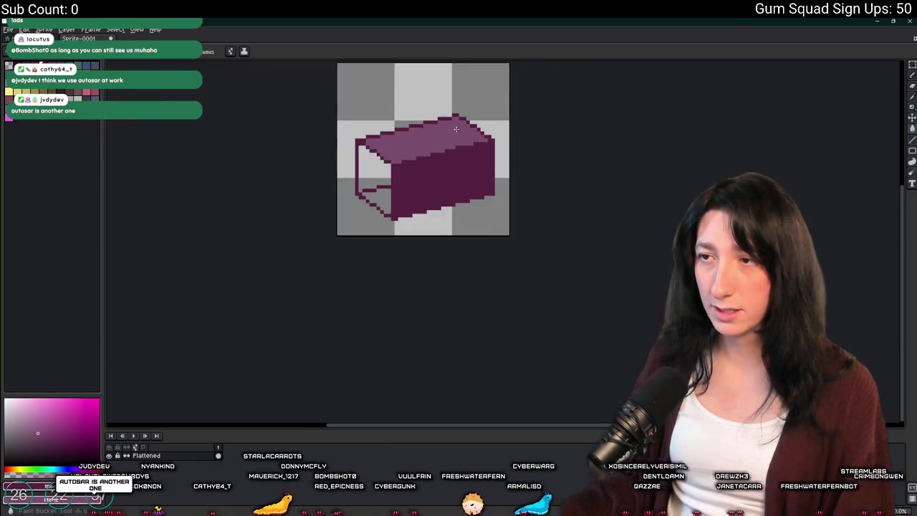
scroll(412, 154, up, 2)
Step: Fill the left face with light purple and repaint its dark lower-left corner pixel
click(382, 177)
scroll(382, 176, up, 2)
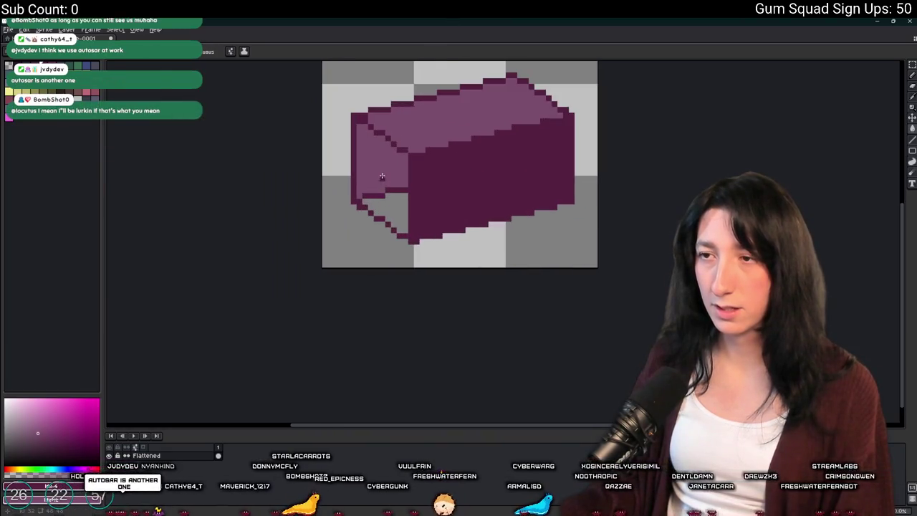
key(ctrl+z)
click(382, 192)
scroll(405, 190, up, 1)
key(g)
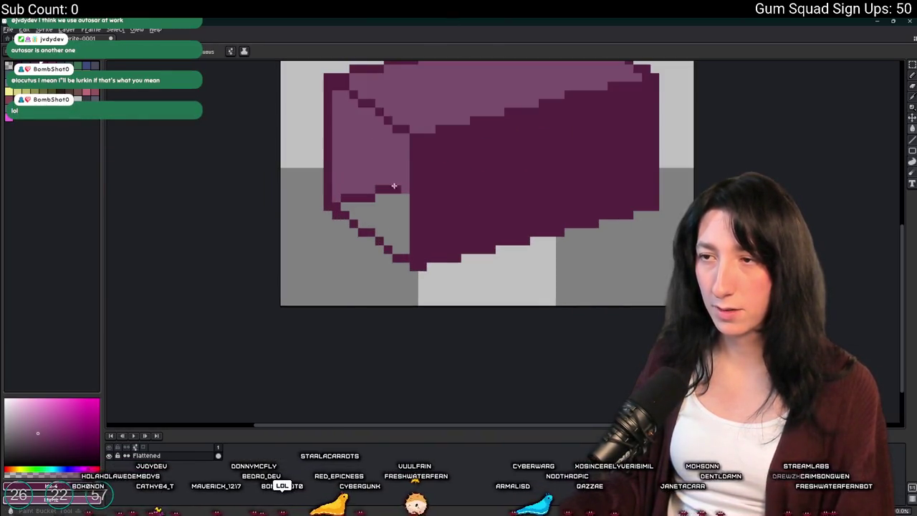
click(400, 240)
click(347, 215)
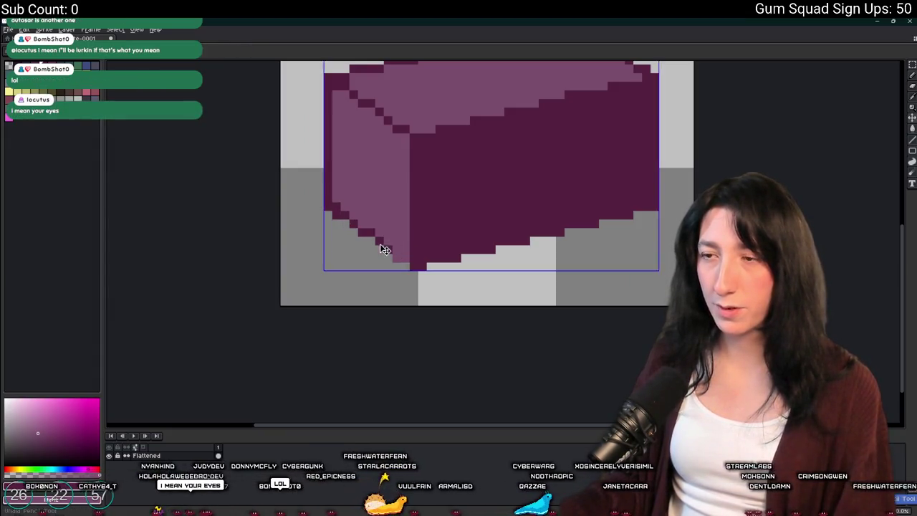
key(b)
click(341, 215)
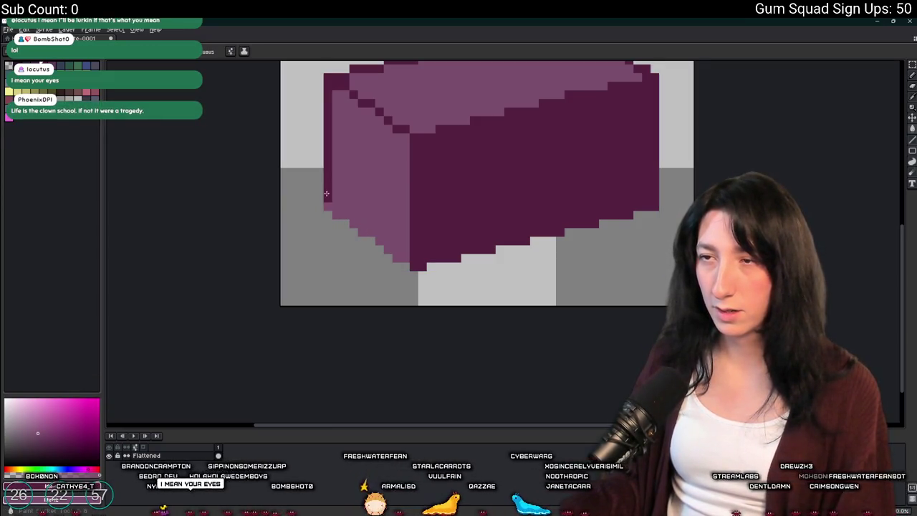
scroll(326, 193, up, 2)
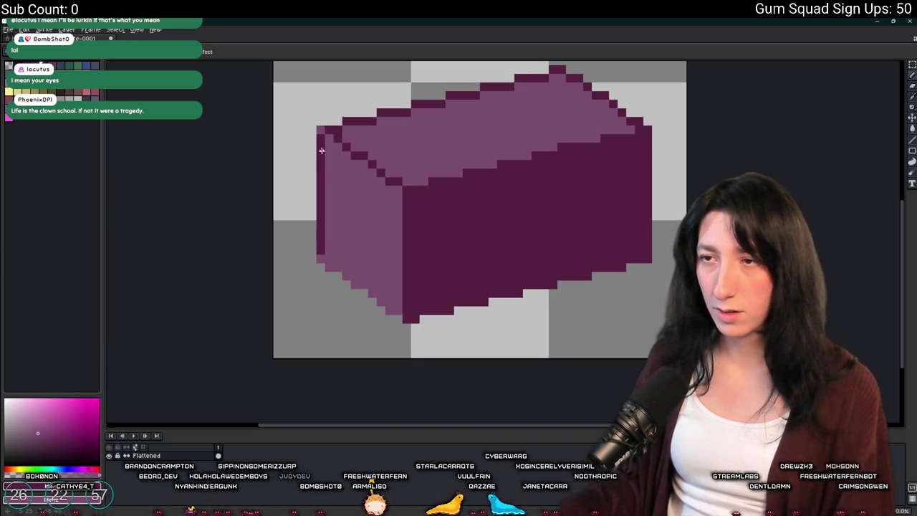
Step: Refill the dark left-edge column with the lighter face purple
key(g)
click(321, 150)
key(ctrl+z)
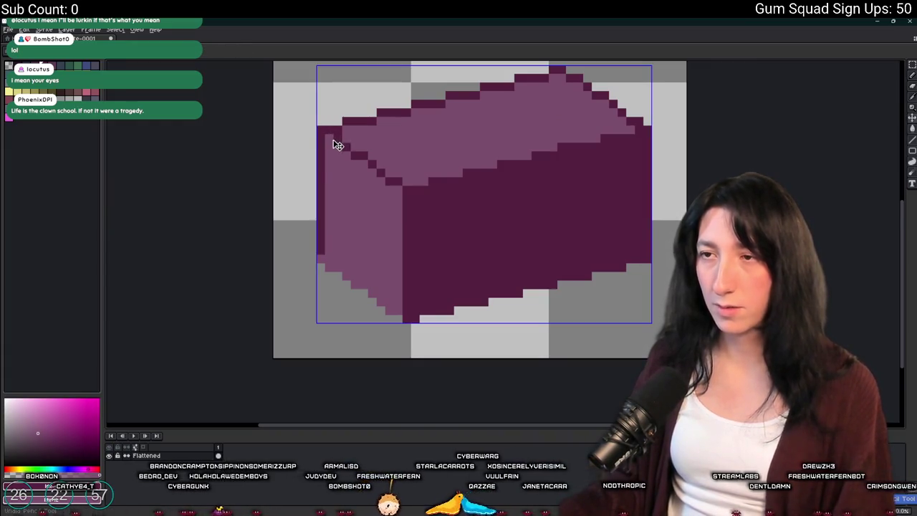
click(318, 227)
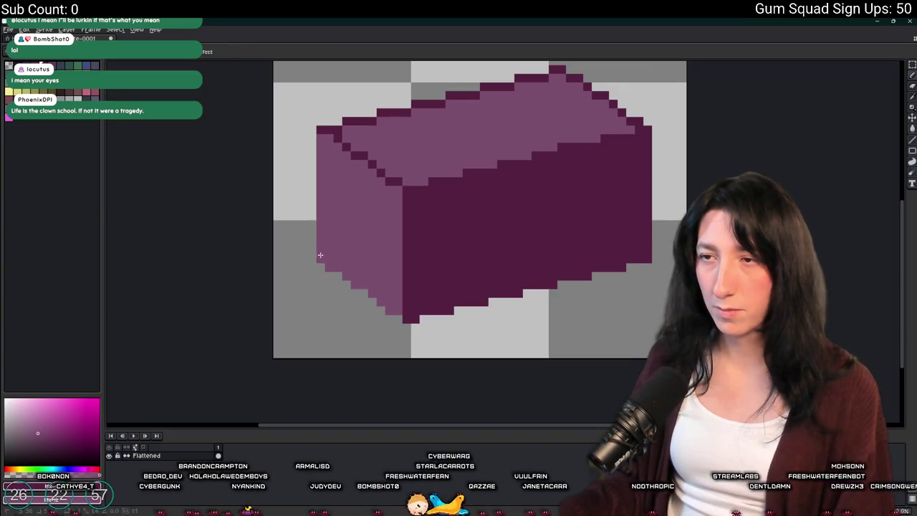
Step: Erase the stray pixels along the box's top-left edge
scroll(323, 222, down, 4)
scroll(330, 214, up, 3)
scroll(329, 214, up, 3)
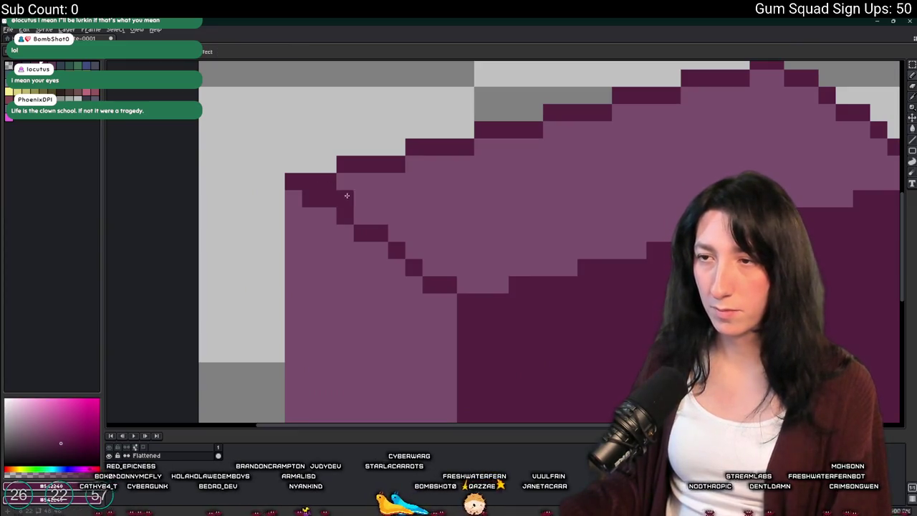
scroll(349, 192, down, 4)
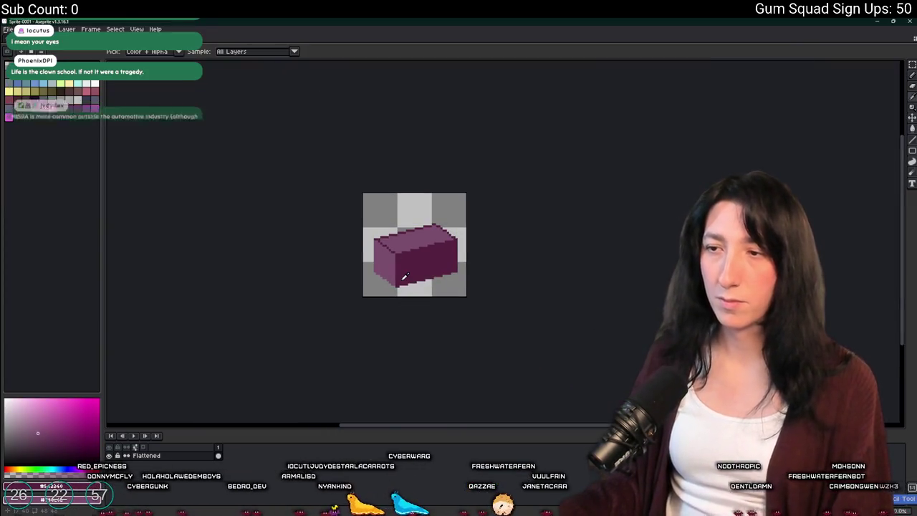
scroll(362, 169, up, 4)
key(e)
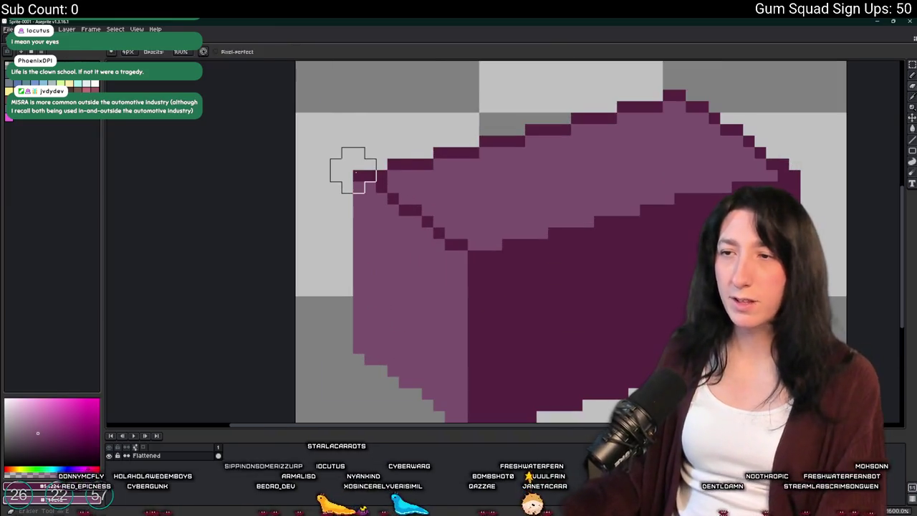
drag(359, 182, 359, 354)
scroll(356, 359, down, 4)
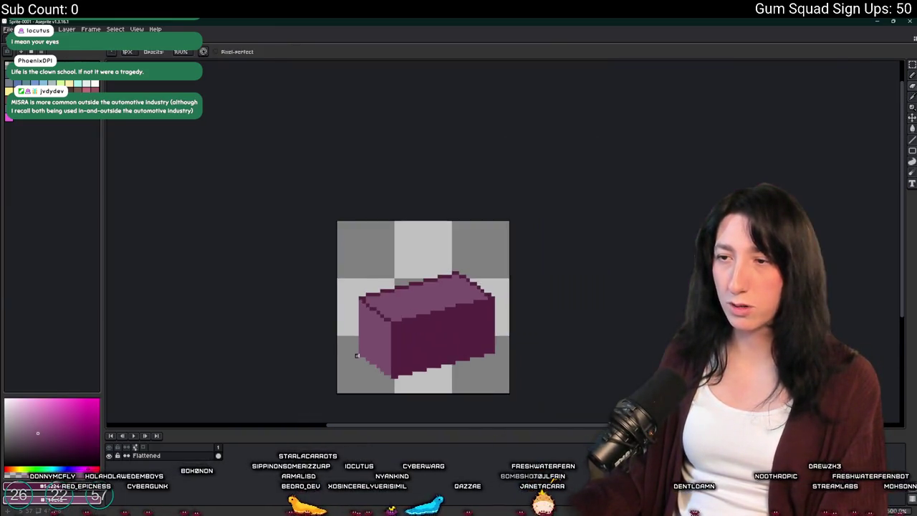
Step: Select the whole box sprite, nudge it up and left, then deselect
key(m)
key(Left)
key(Left)
key(Up)
key(Up)
key(Up)
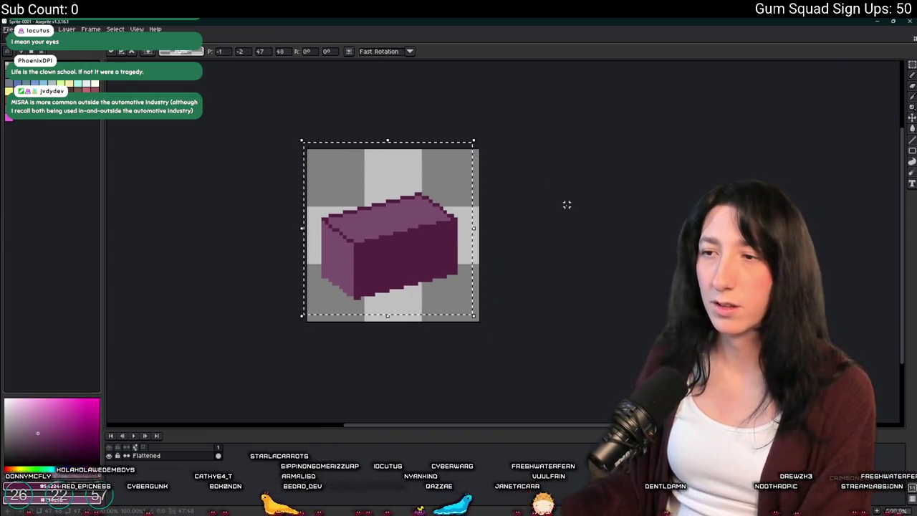
key(ctrl+d)
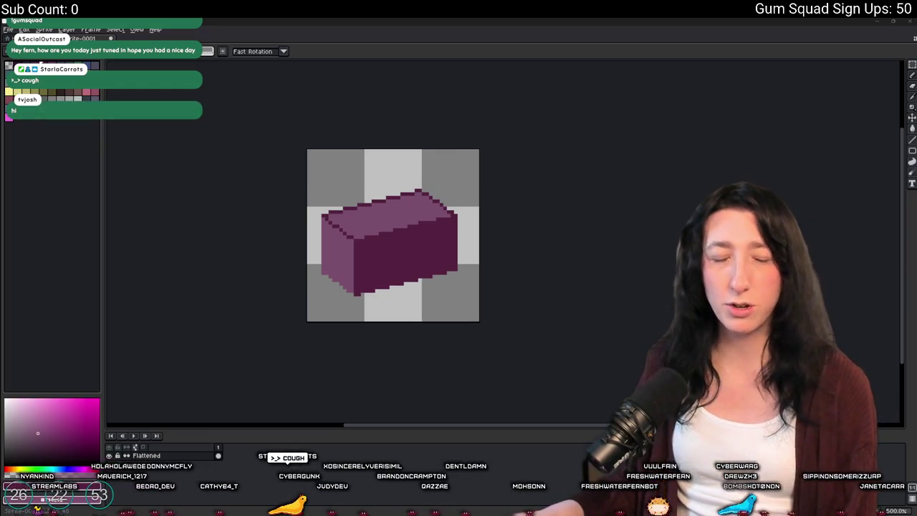
Step: Switch from Aseprite to the browser showing the Gum Squad Steam page
key(alt+Tab)
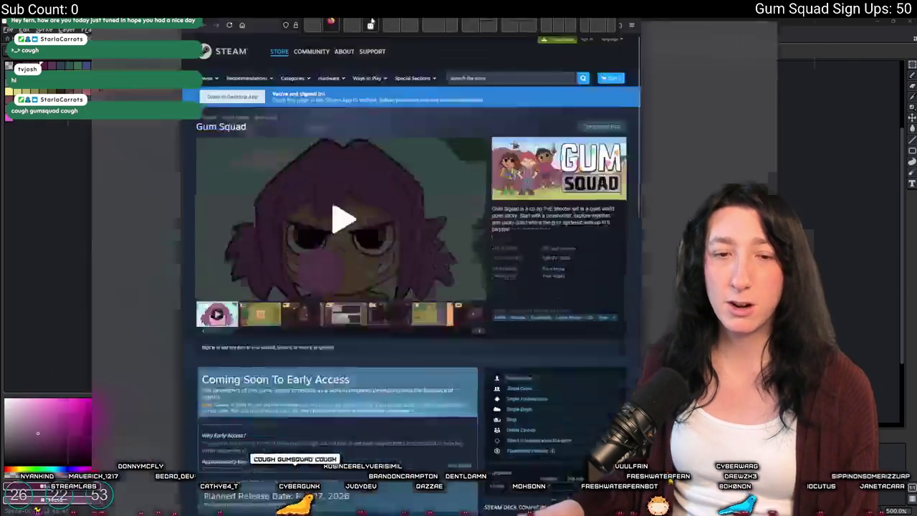
Step: Play the Gum Squad trailer and page through the screenshots in the full-size viewer
click(267, 266)
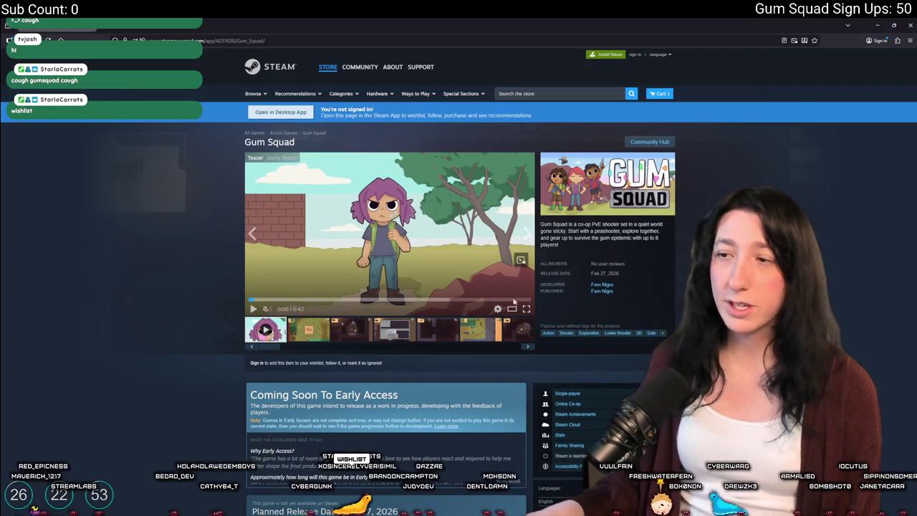
click(384, 329)
click(362, 227)
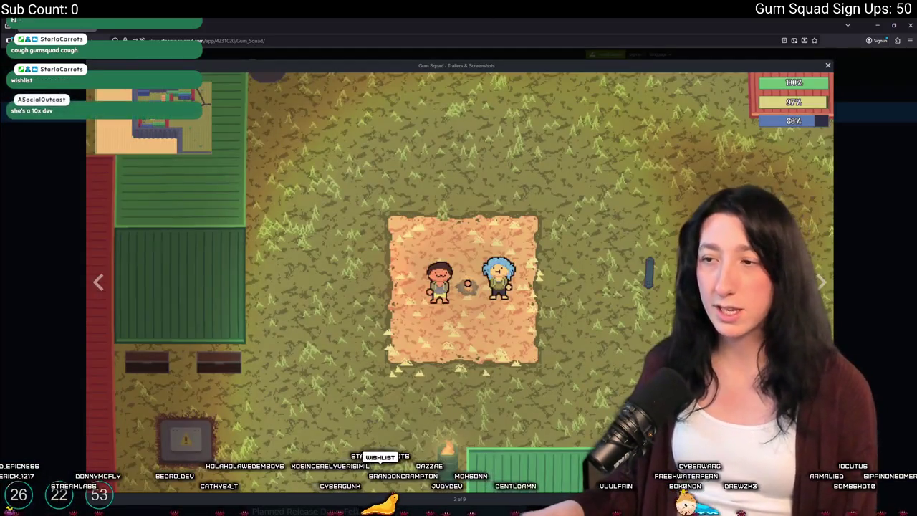
click(823, 281)
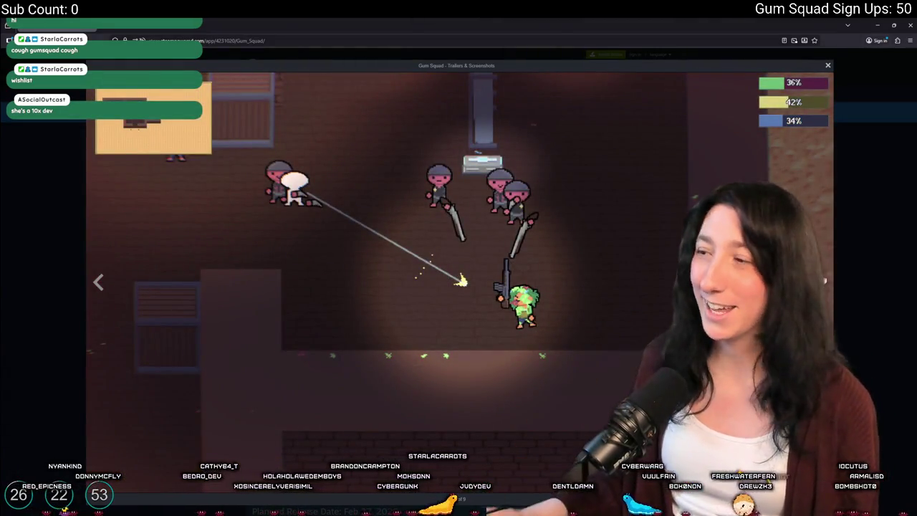
click(823, 281)
click(823, 281)
click(823, 280)
click(823, 281)
key(Escape)
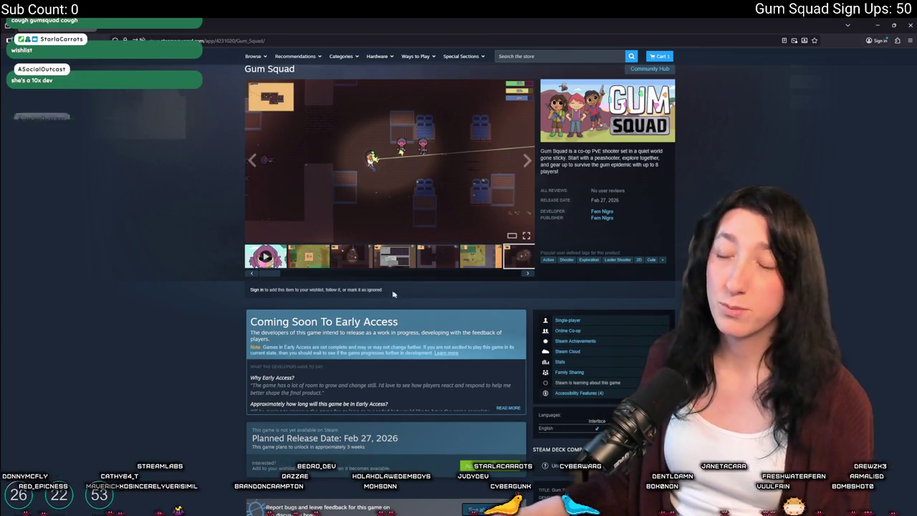
Step: Scroll the store page and check, then dismiss, the wishlist options menu
scroll(473, 408, down, 5)
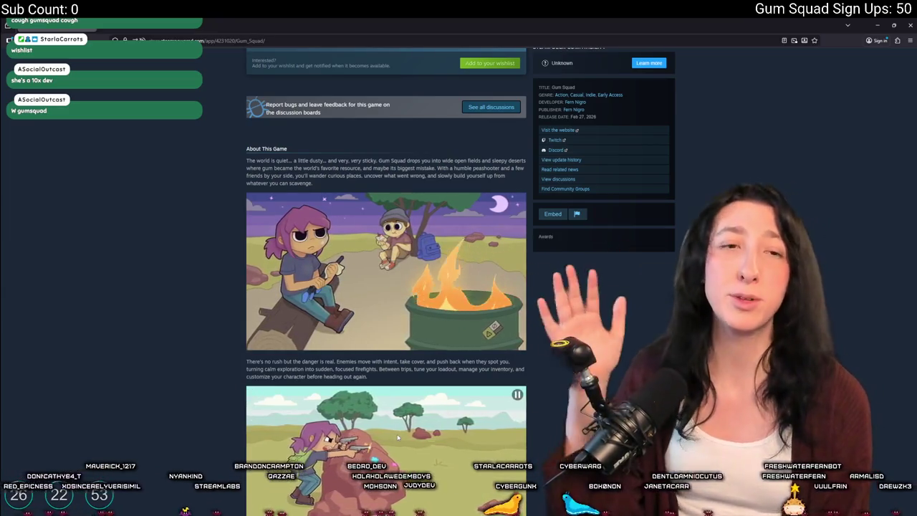
scroll(256, 427, up, 3)
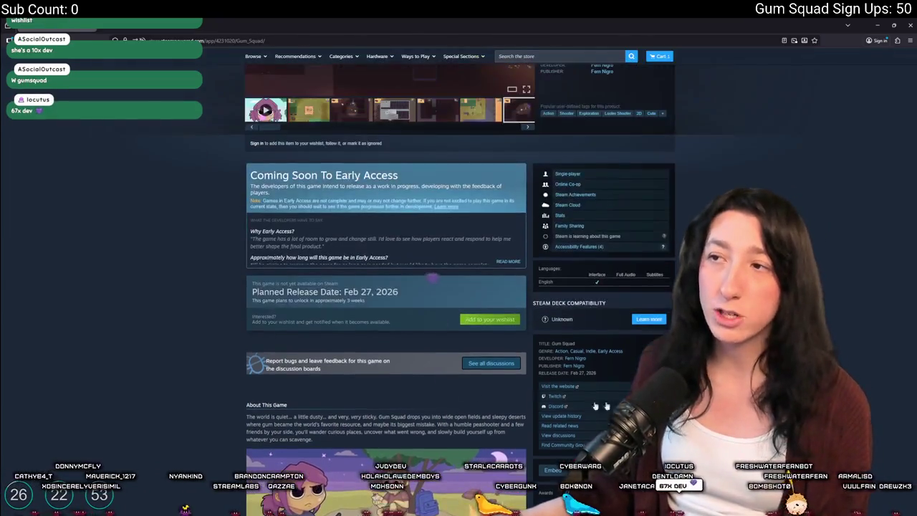
right_click(463, 321)
key(Escape)
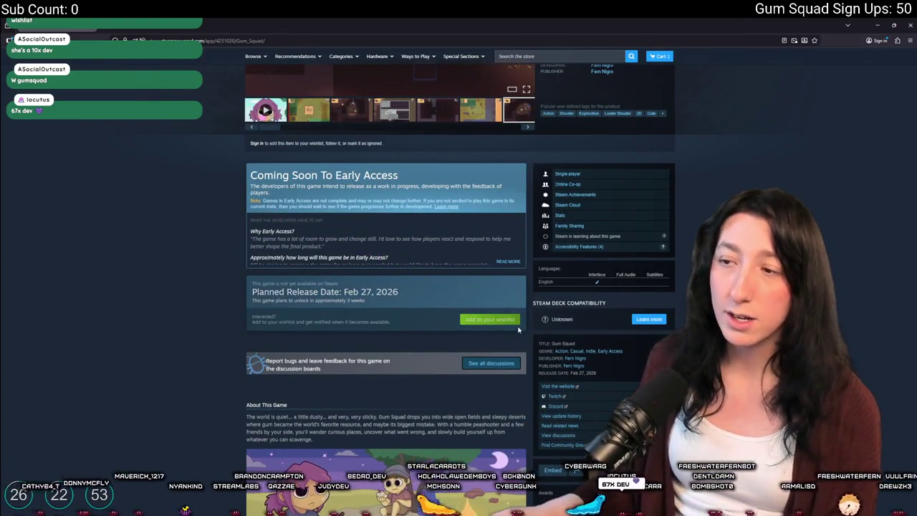
scroll(362, 391, up, 3)
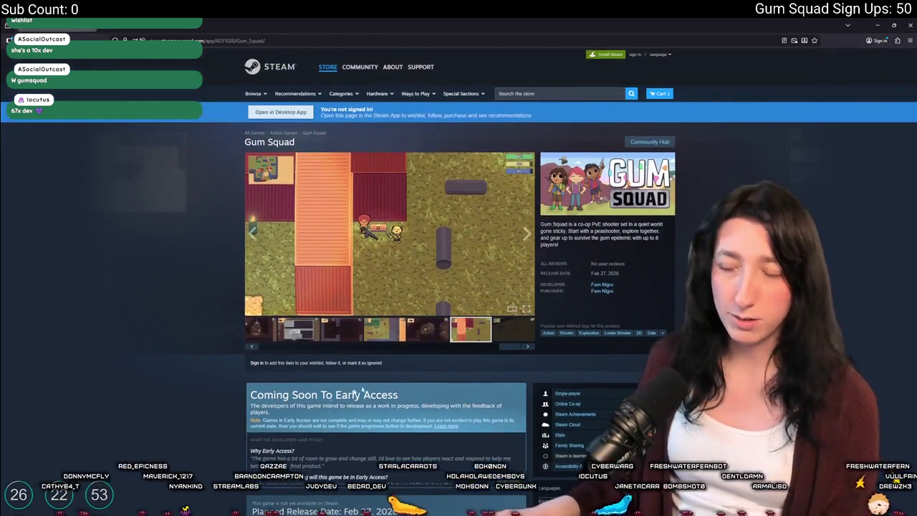
scroll(363, 390, down, 5)
scroll(362, 391, up, 4)
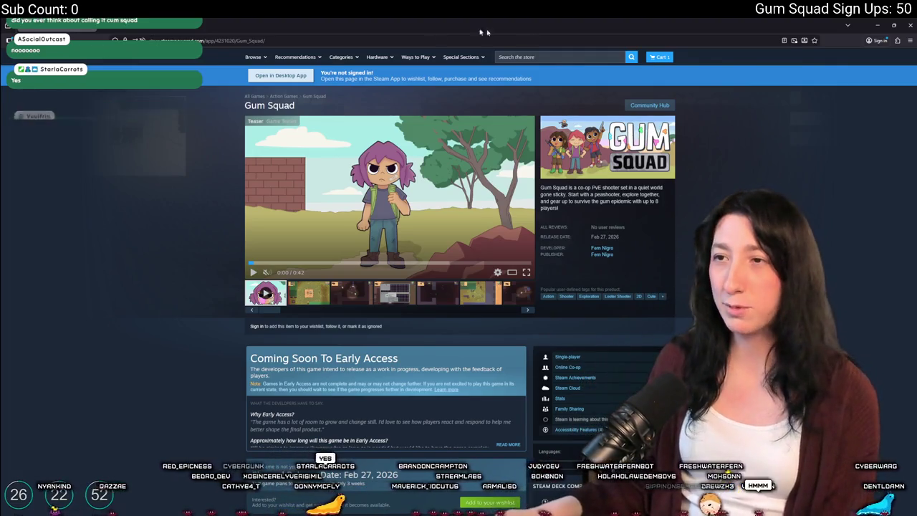
Step: Switch from the Gum Squad store page back to Aseprite's purple box sprite
scroll(437, 240, up, 2)
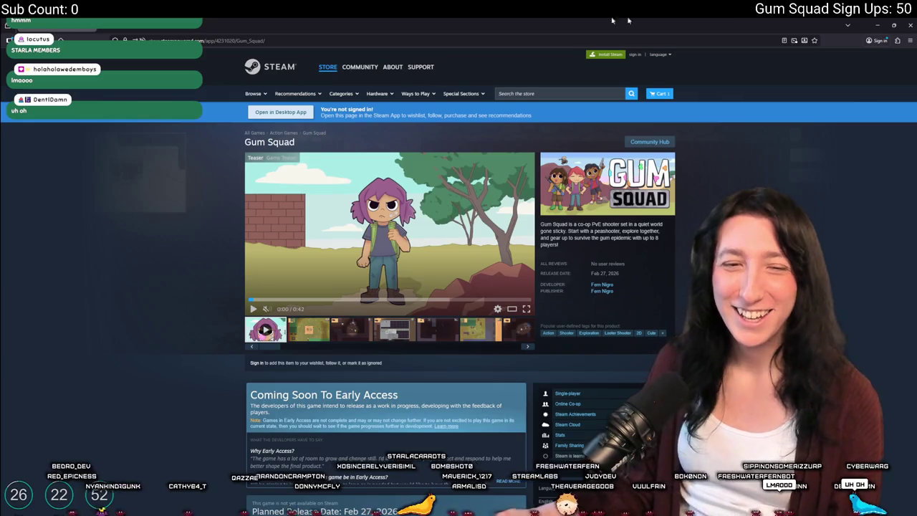
key(alt+Tab)
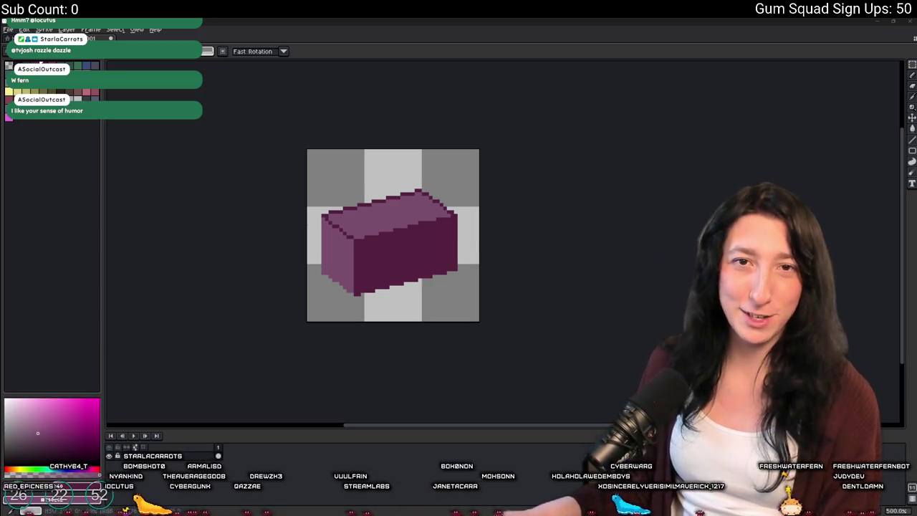
Step: Bucket-fill the box's left face with an eyedropped dark purple
scroll(402, 248, up, 4)
mouse_move(456, 266)
mouse_down()
mouse_move(325, 257)
mouse_move(347, 251)
mouse_up()
key(i)
click(45, 445)
key(g)
click(308, 309)
Step: Bucket-fill the box's front face with a lighter eyedropped purple
scroll(308, 294, down, 3)
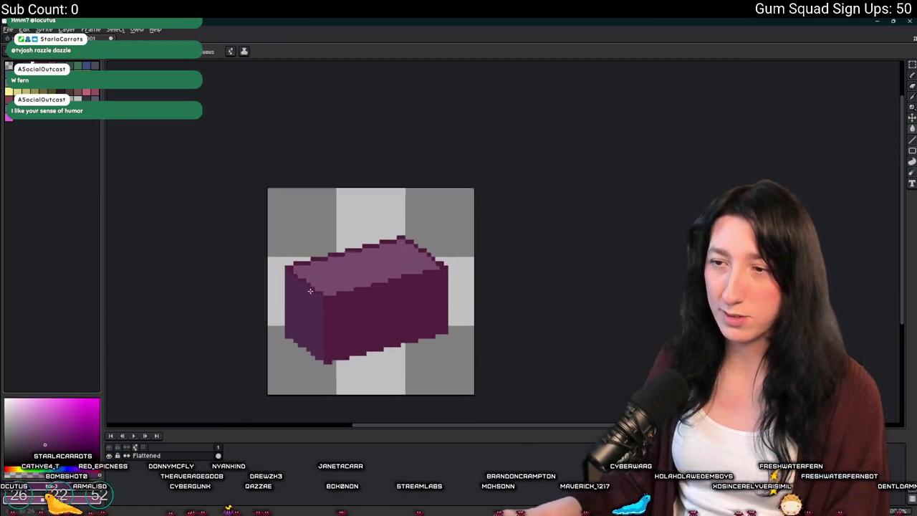
scroll(303, 289, up, 1)
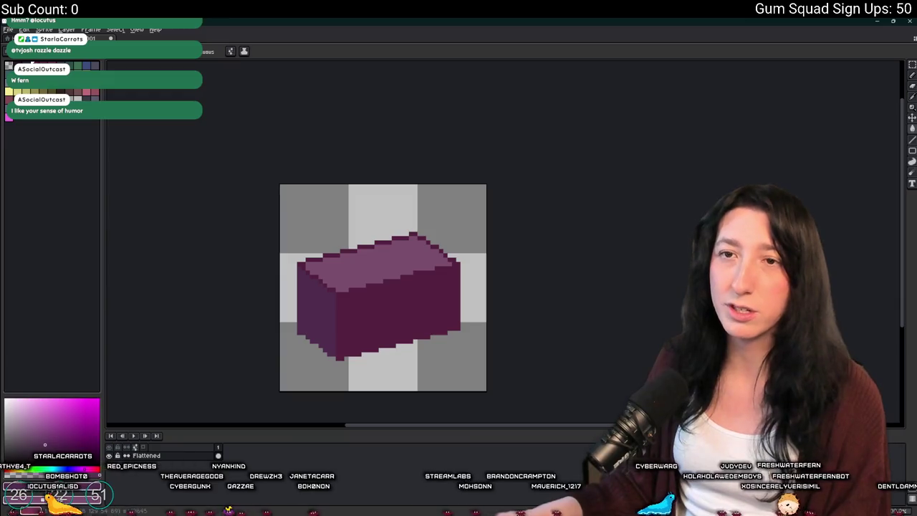
click(38, 442)
scroll(298, 252, up, 1)
click(437, 353)
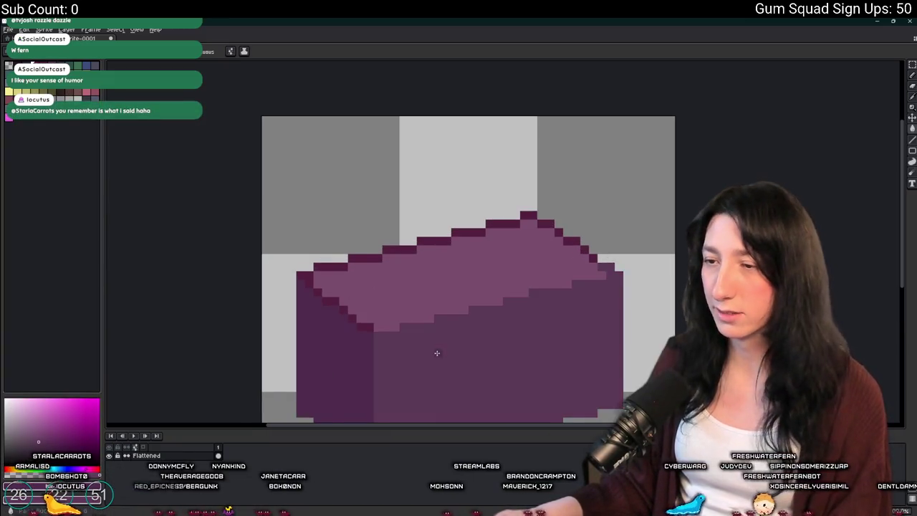
drag(438, 353, 404, 279)
scroll(352, 223, down, 1)
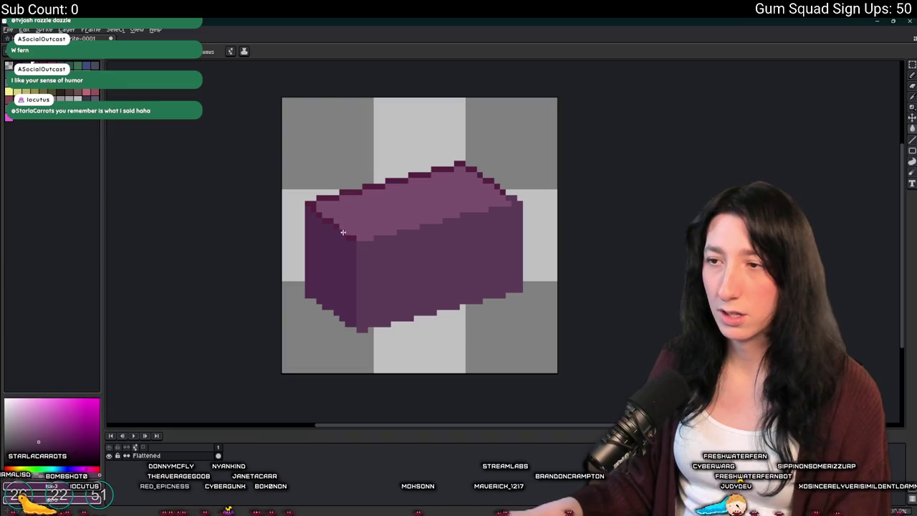
scroll(343, 231, up, 1)
key(i)
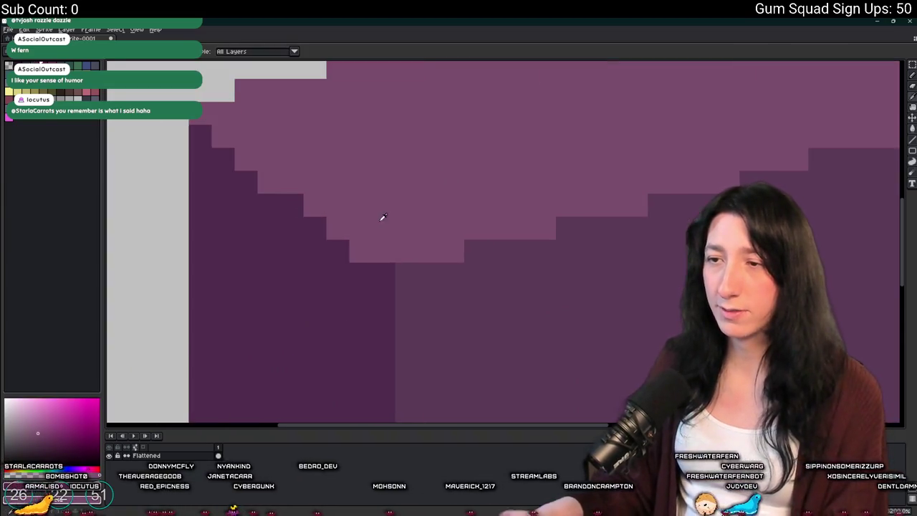